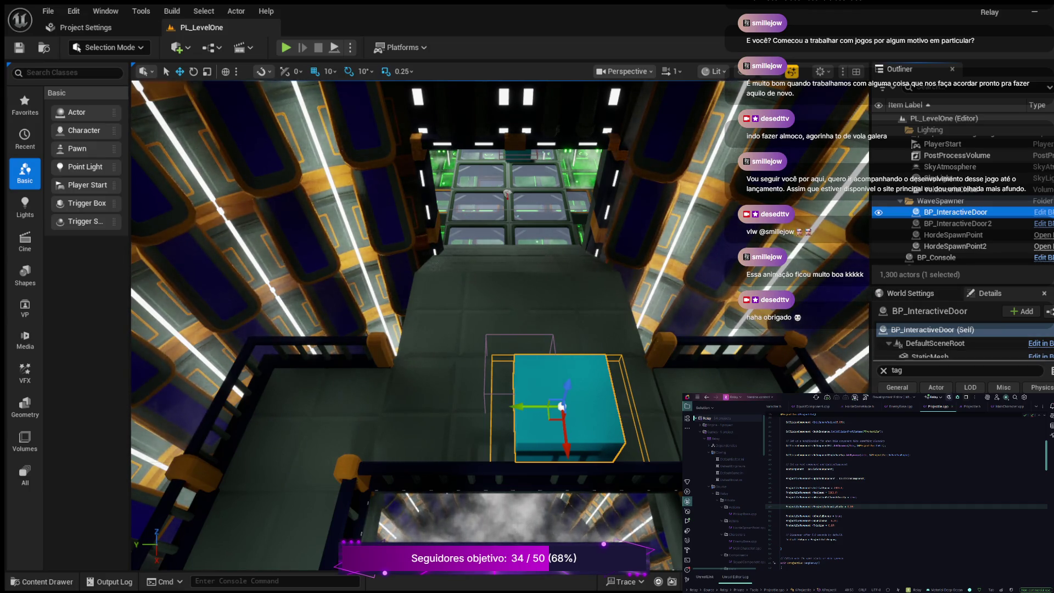
Clear the 'tag' filter from the door's Details search, then select the HordeSpawnPoint actor
click(884, 371)
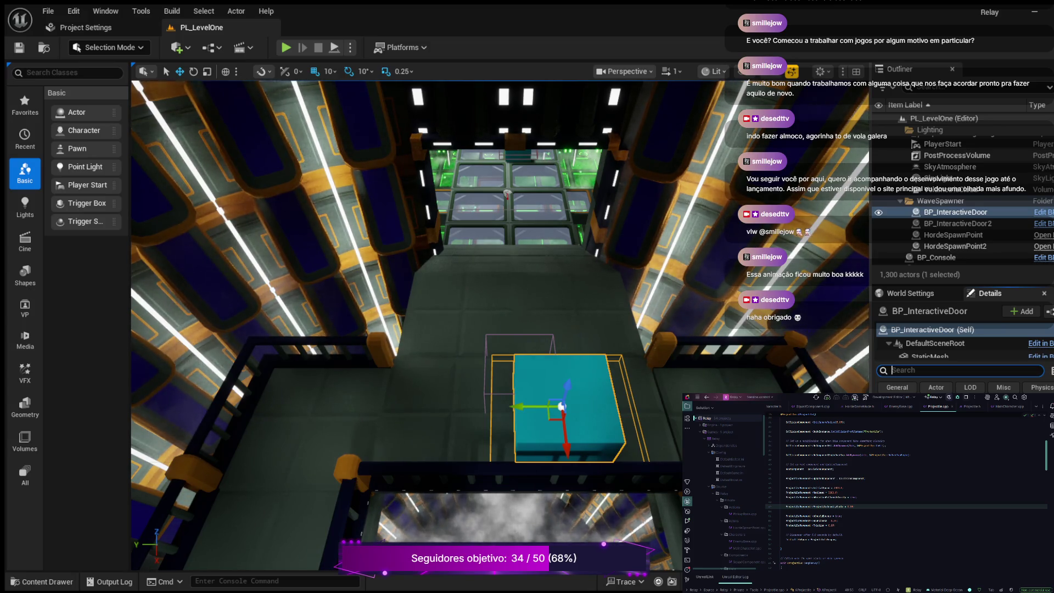
click(906, 370)
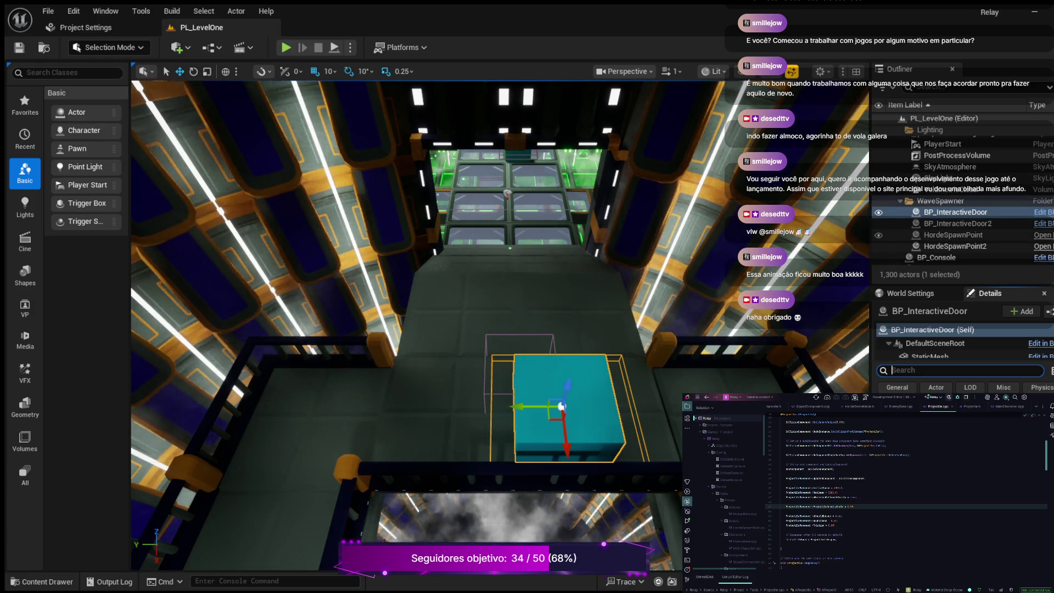
click(953, 235)
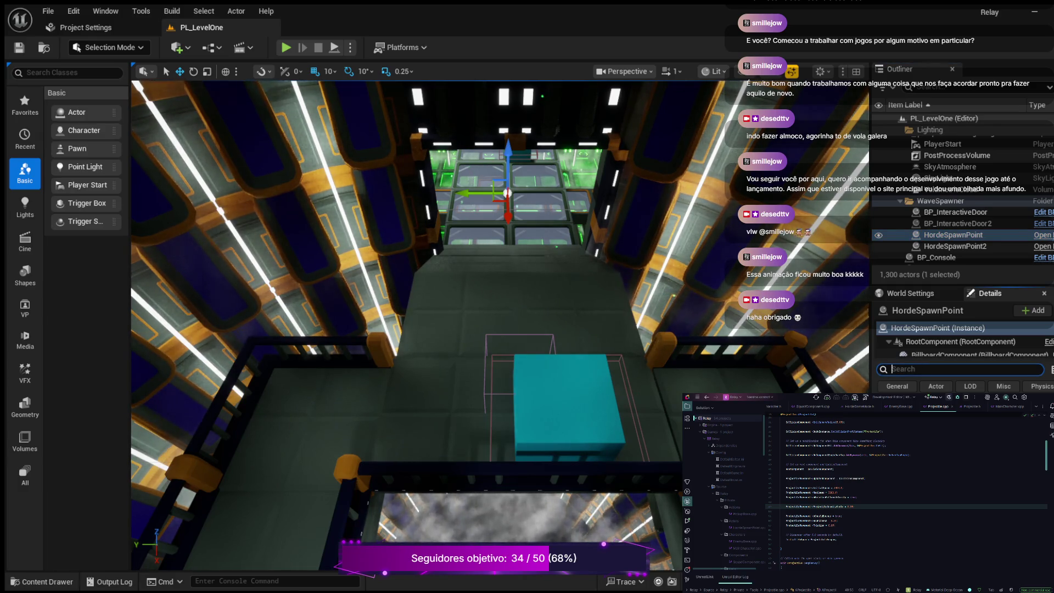
Filter HordeSpawnPoint's Details panel by the word 'tag'
text(tag)
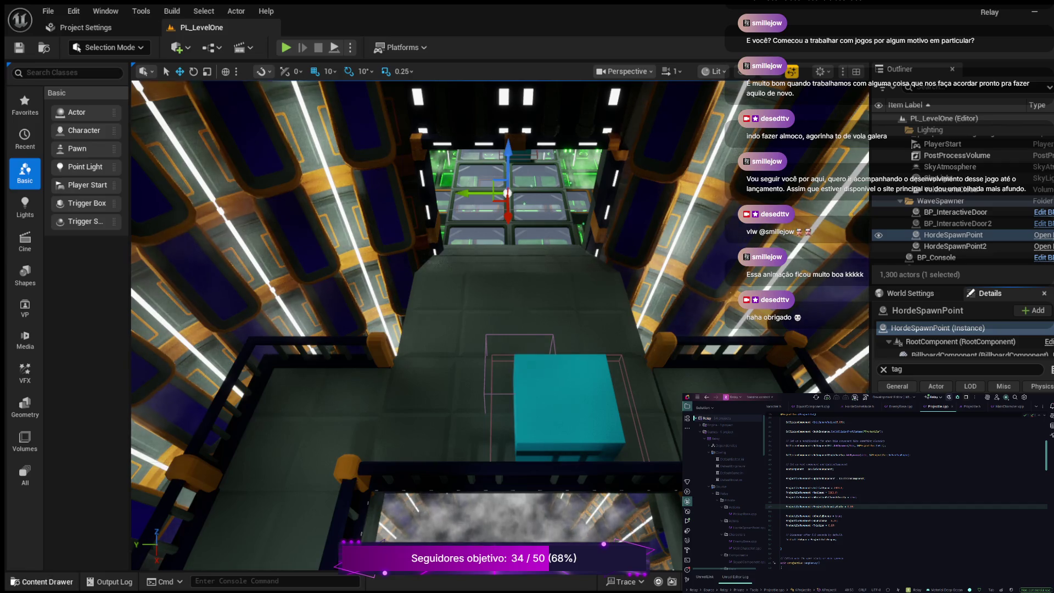
Open BP_HordeGameMode from the Content/Blueprints folder in the Content Drawer
key(ctrl+space)
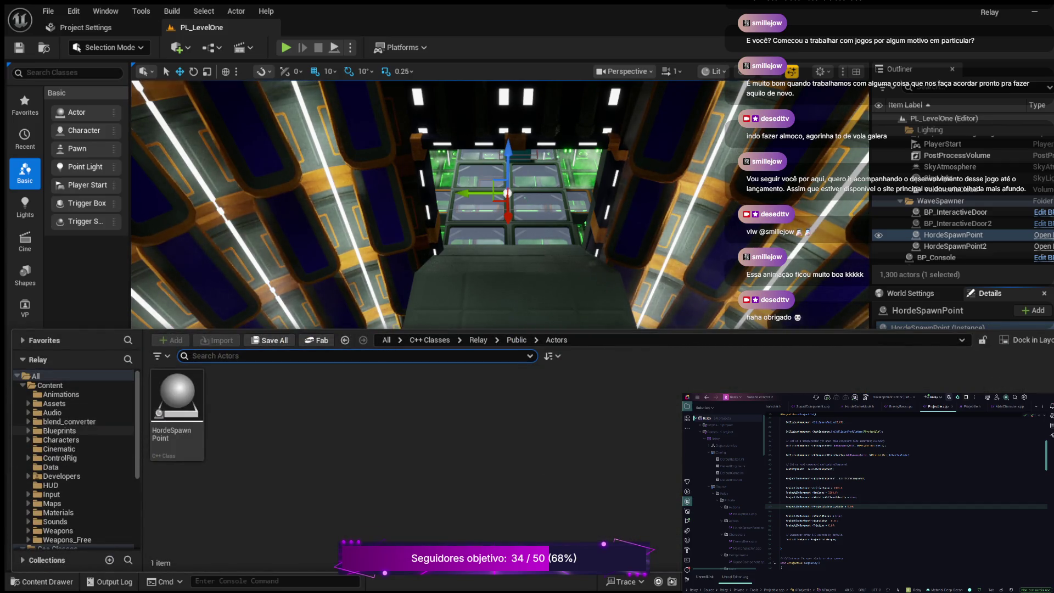
click(59, 431)
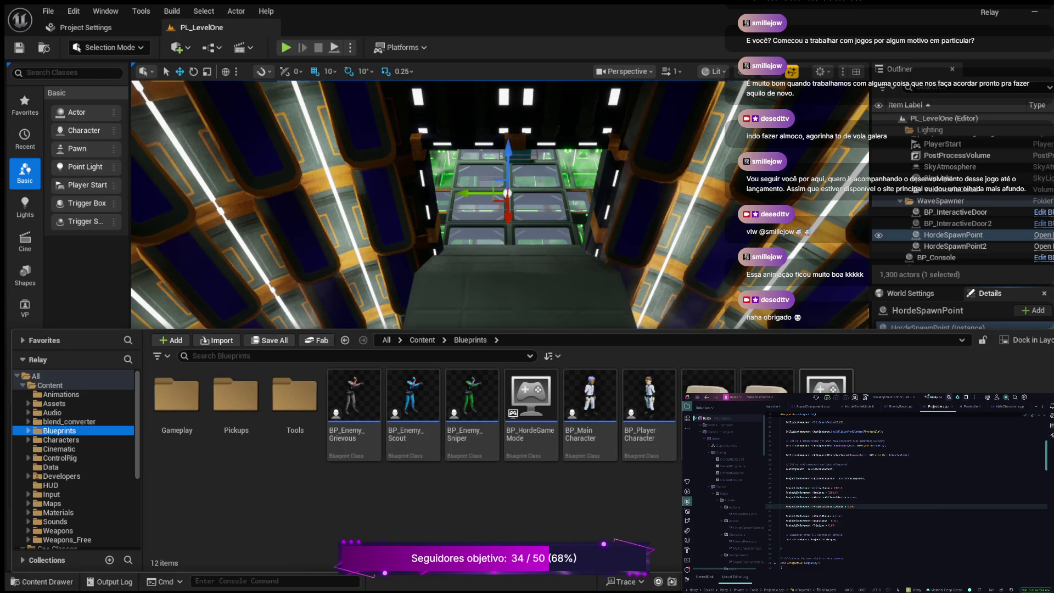
click(531, 406)
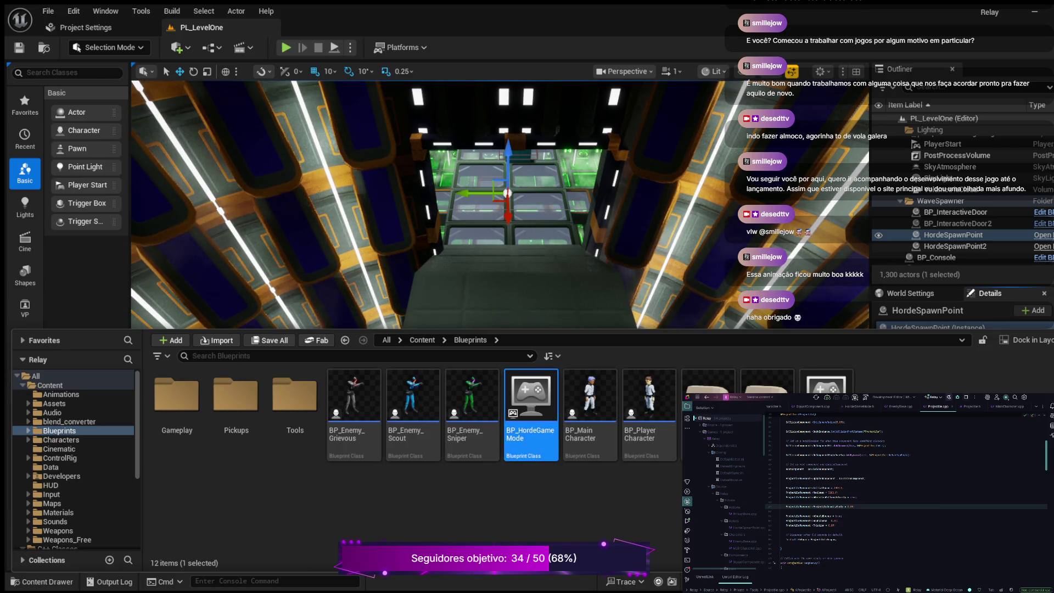
key(Return)
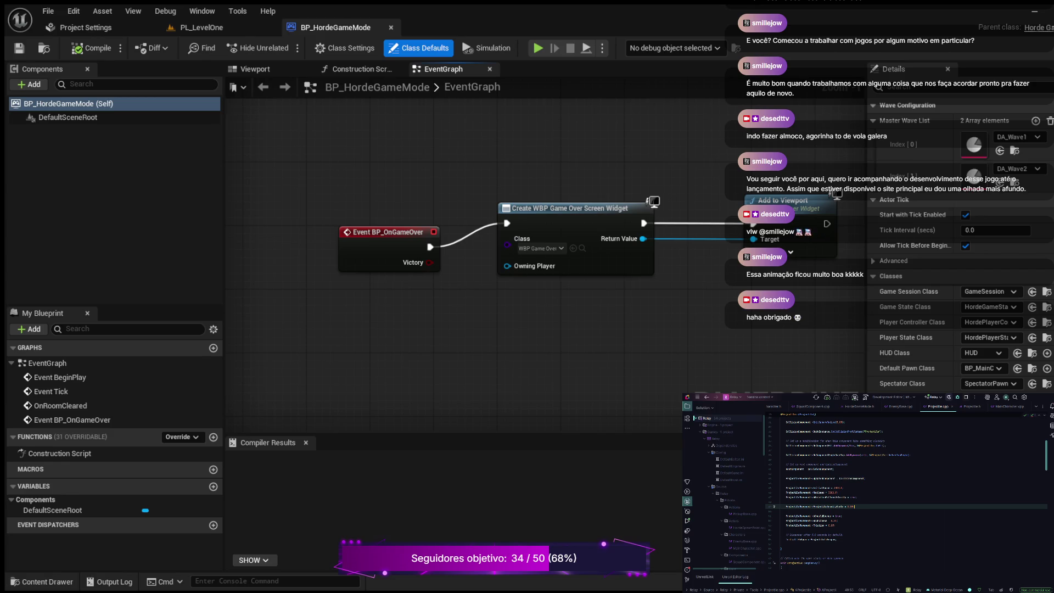
Scroll up through Projectile.cpp in Rider, then show the Projectile.h header
scroll(907, 495, up, 2)
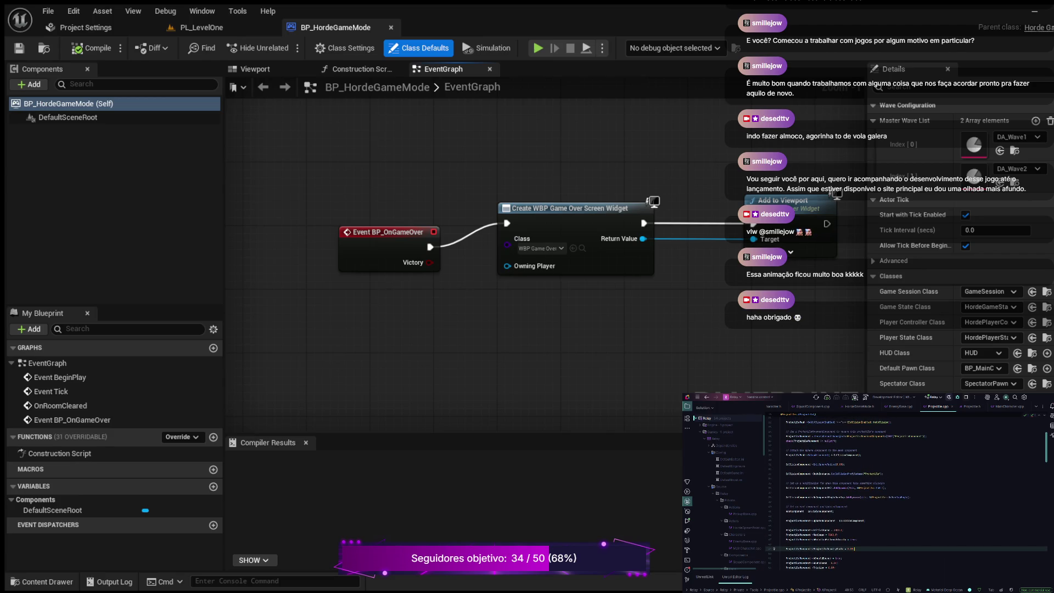
scroll(906, 495, up, 4)
scroll(907, 495, up, 1)
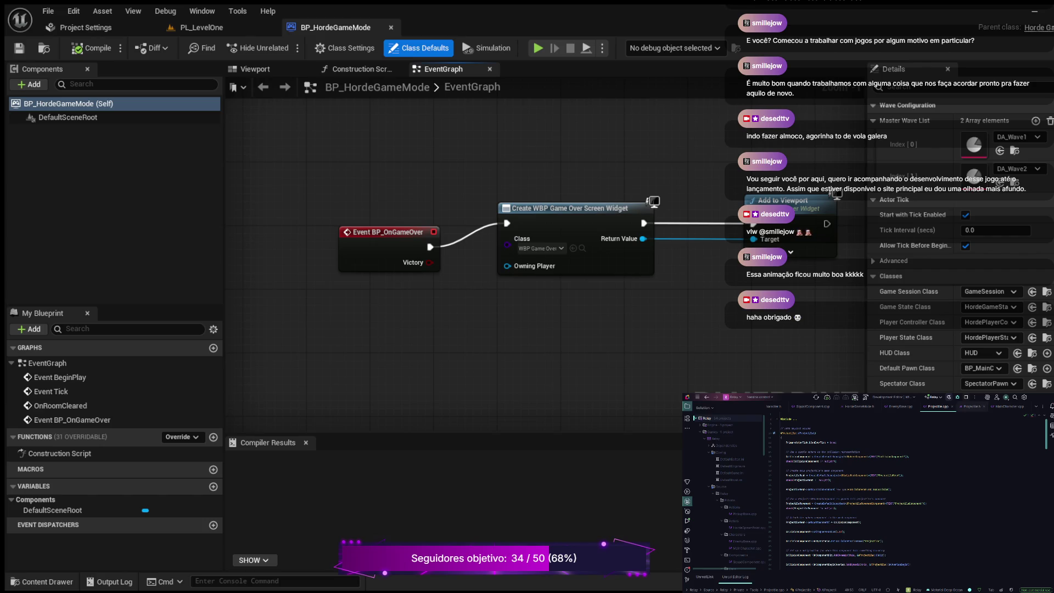
click(972, 407)
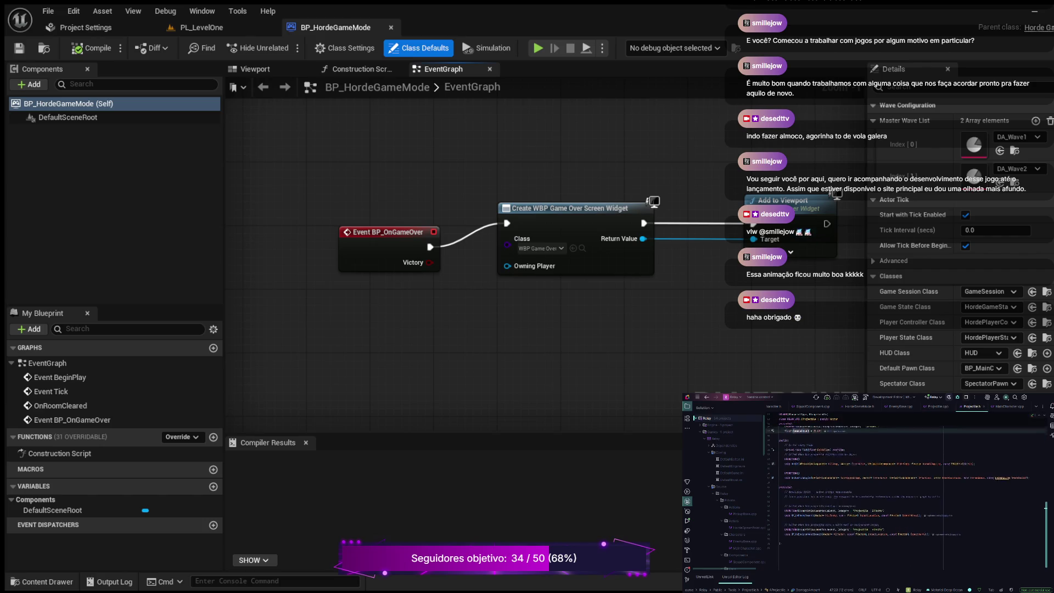
scroll(907, 495, up, 3)
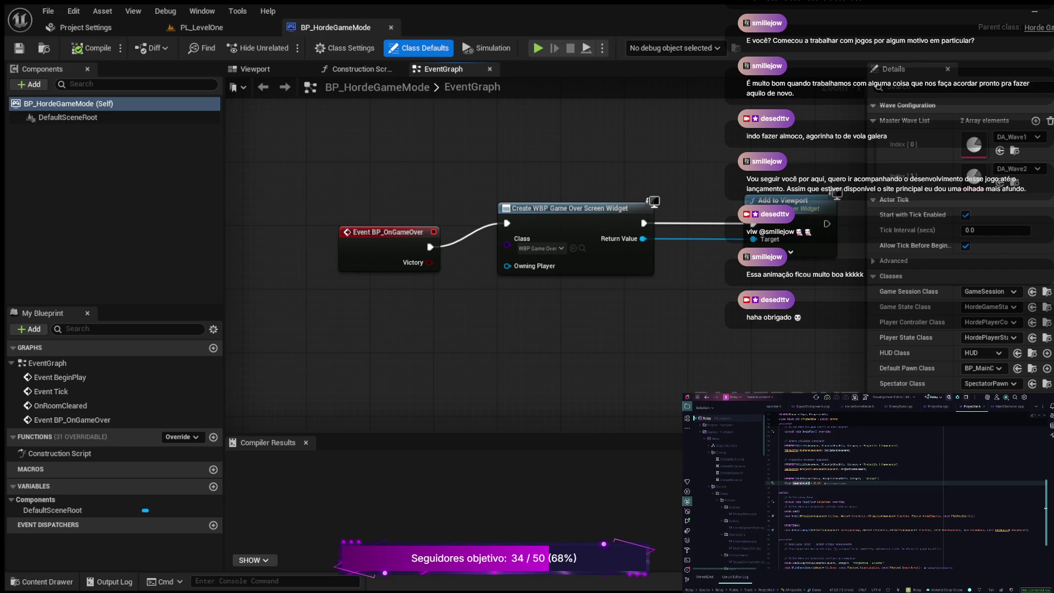
Show HordeGameMode.h, scroll up to its UCLASS and includes, and select AGameModeBase
scroll(906, 497, down, 2)
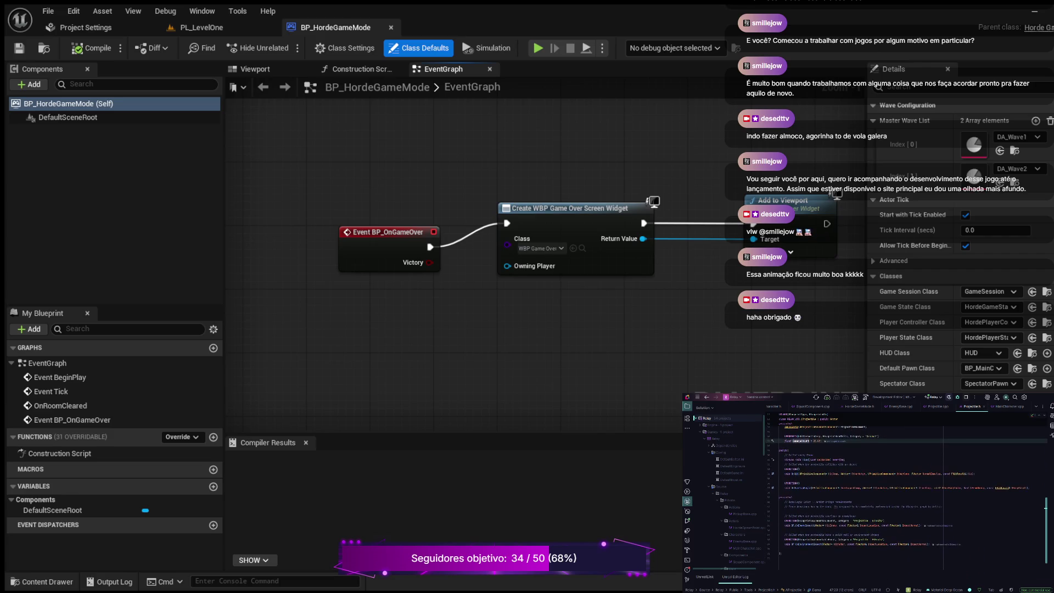
scroll(906, 493, up, 2)
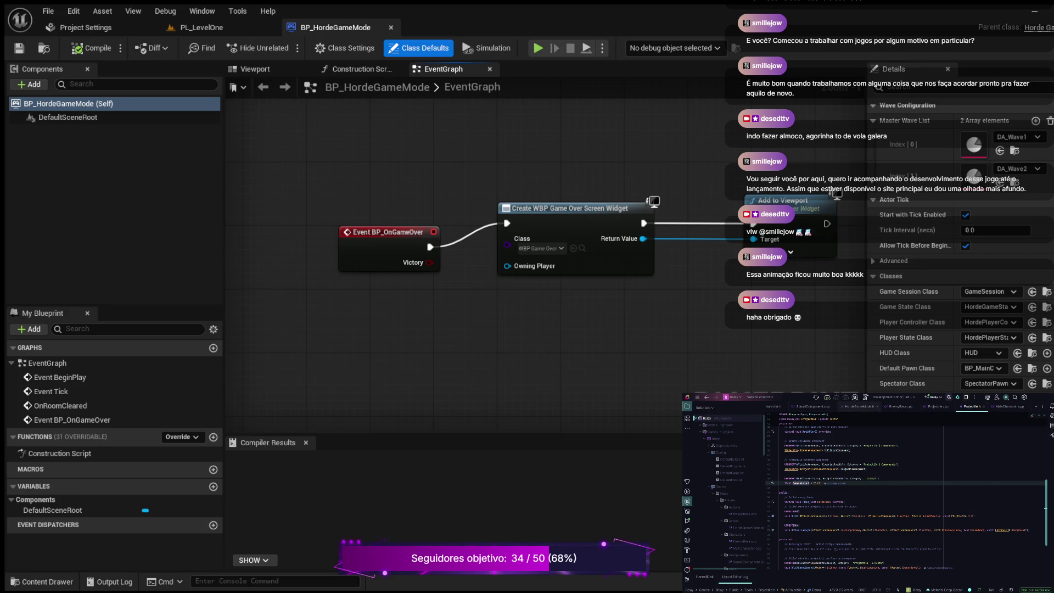
click(860, 406)
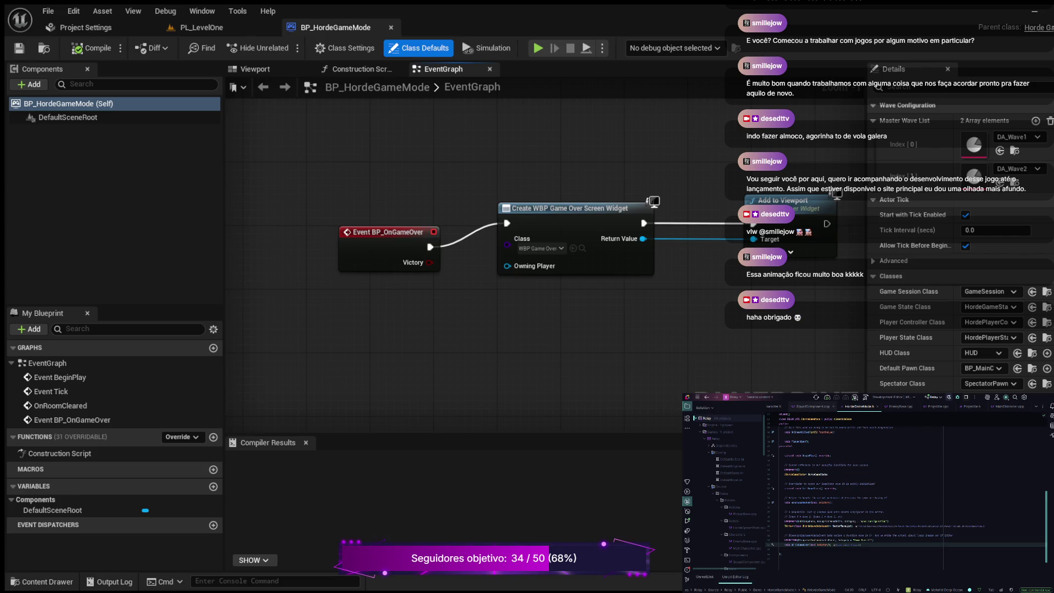
scroll(907, 406, right, 2)
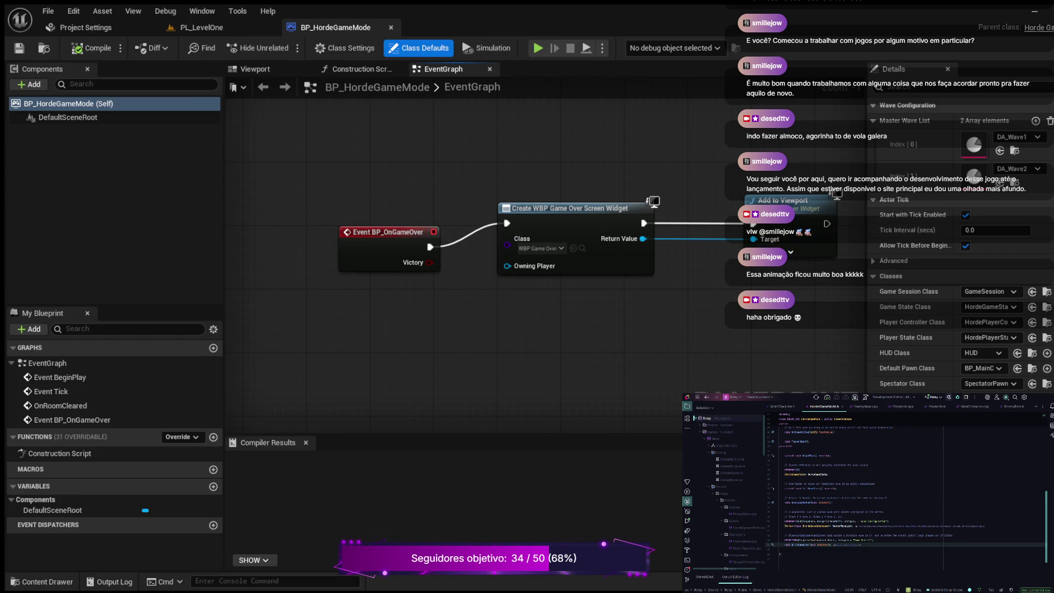
scroll(907, 483, down, 1)
scroll(906, 484, up, 5)
scroll(906, 483, up, 1)
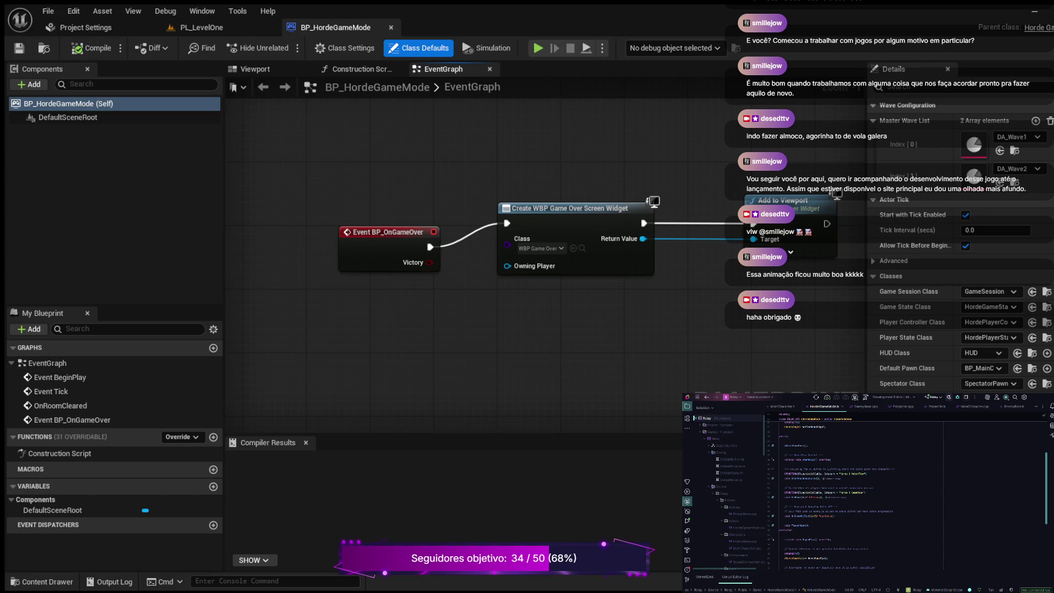
scroll(906, 484, up, 2)
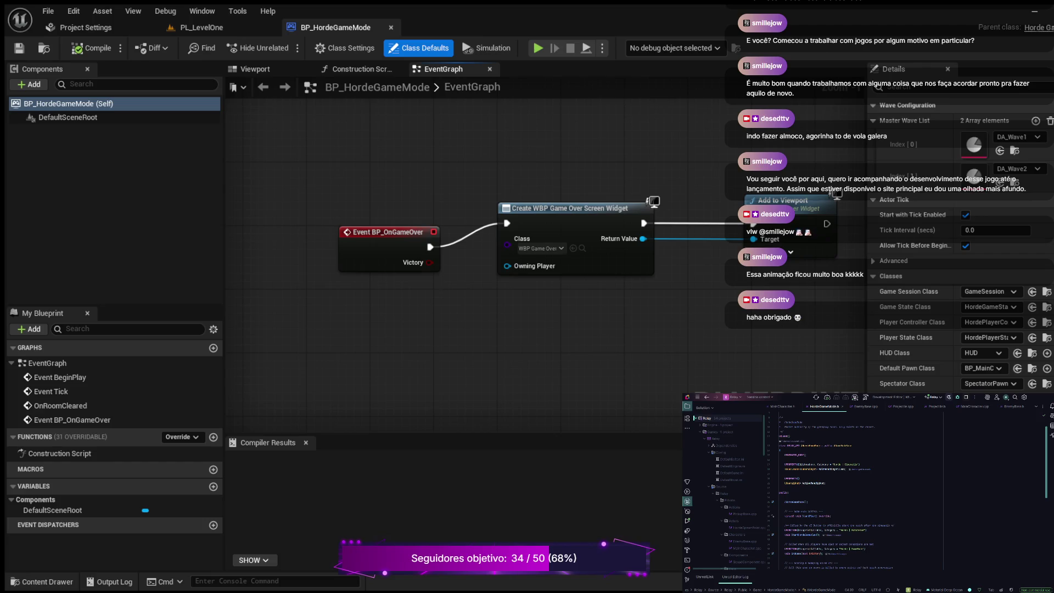
scroll(907, 484, up, 2)
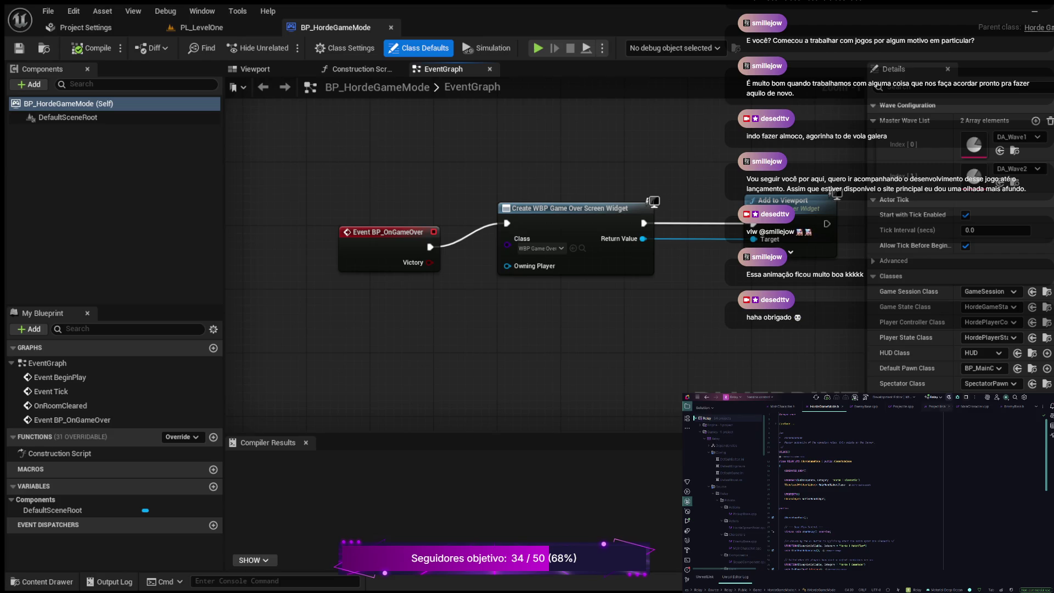
click(843, 462)
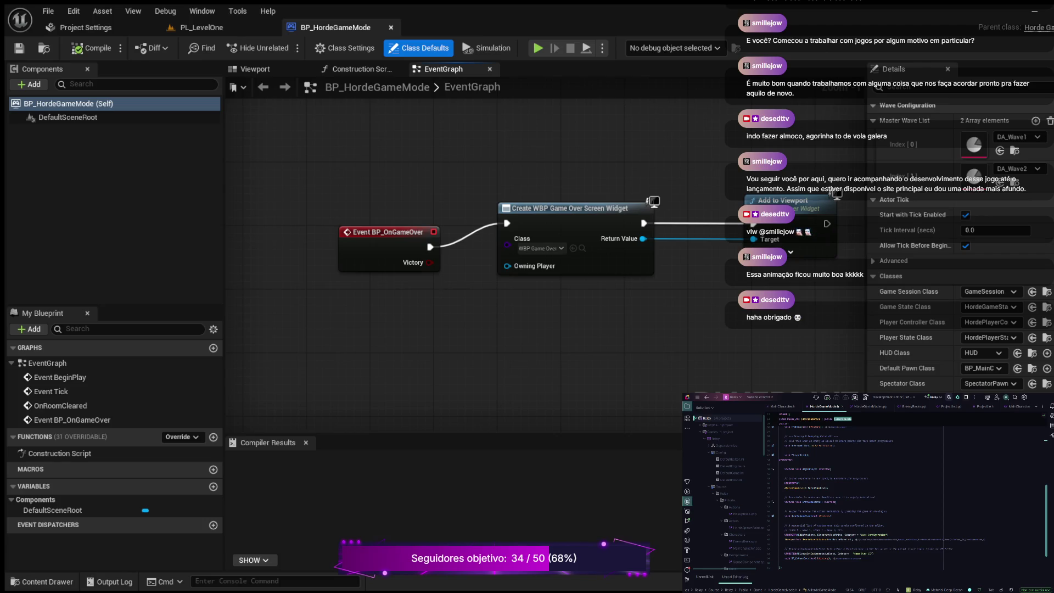
Close the BP_HordeGameMode blueprint tab with Ctrl+W to return to PL_LevelOne
key(ctrl+w)
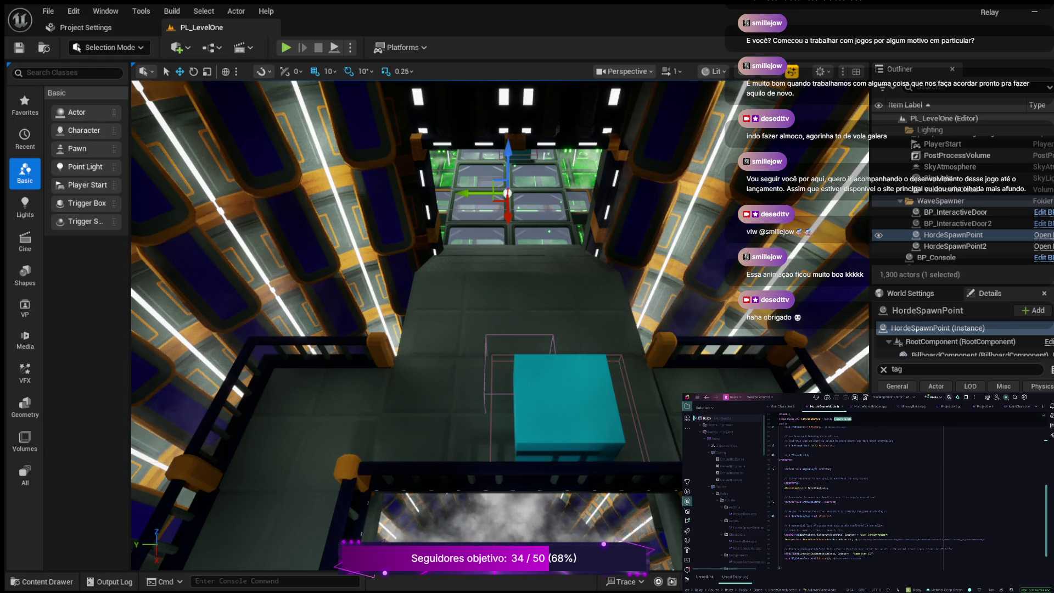
key(ctrl+z)
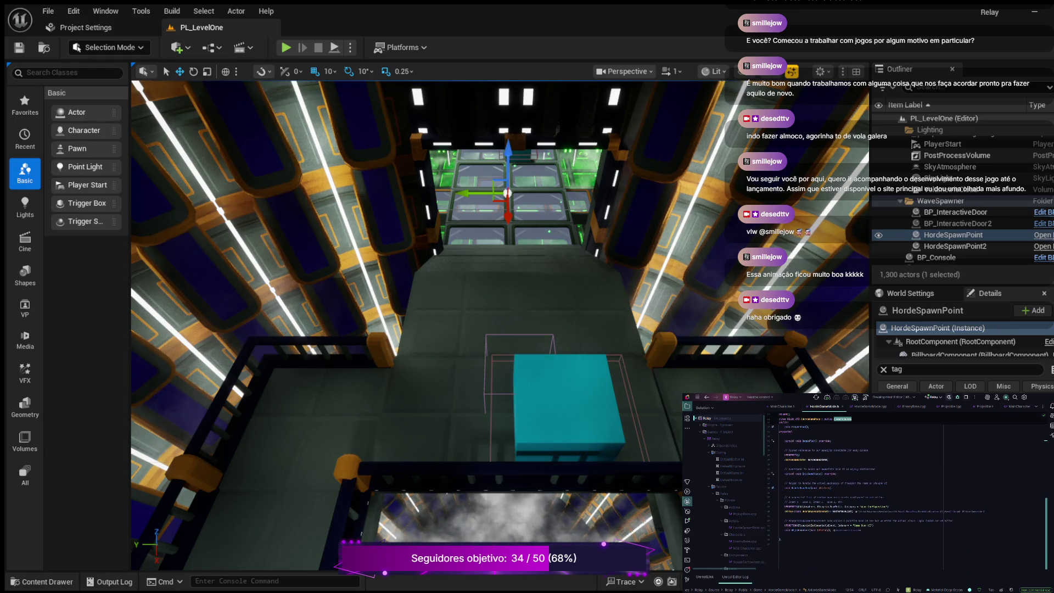
key(ctrl+shift+z)
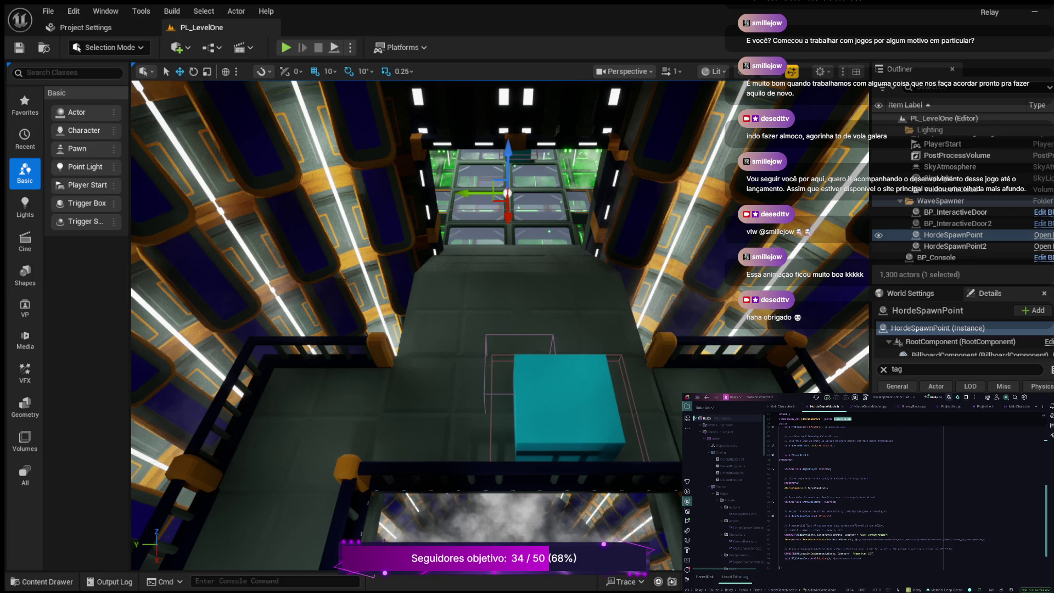
scroll(880, 495, up, 2)
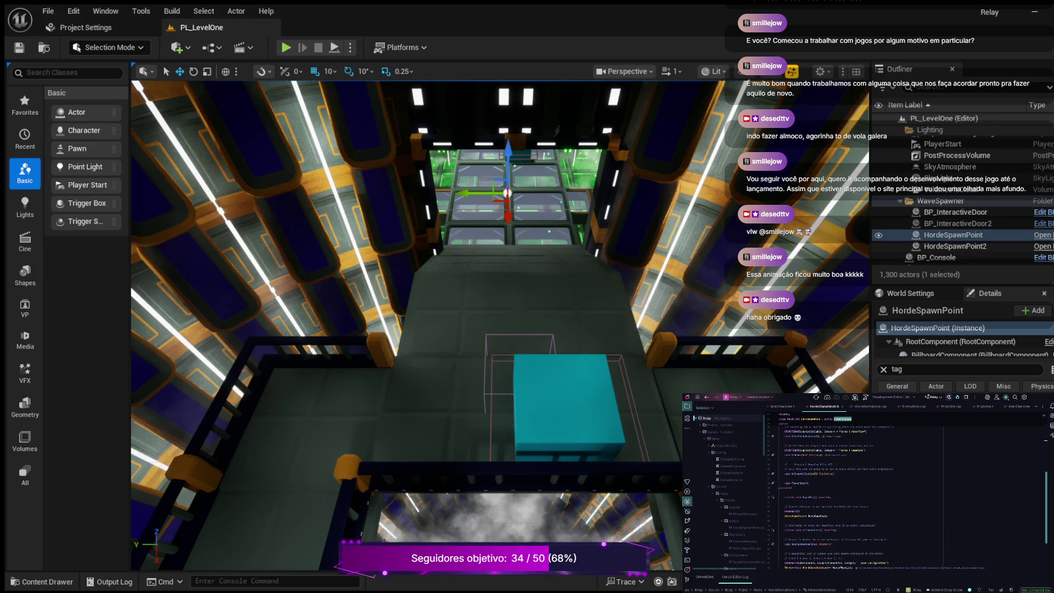
scroll(907, 489, up, 2)
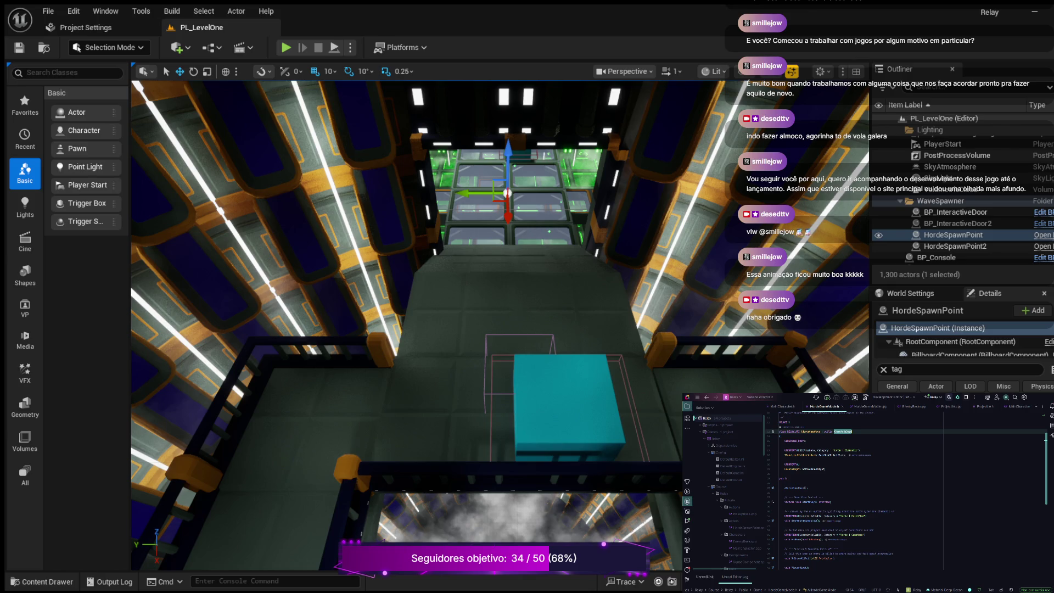
scroll(907, 488, down, 5)
scroll(912, 494, down, 2)
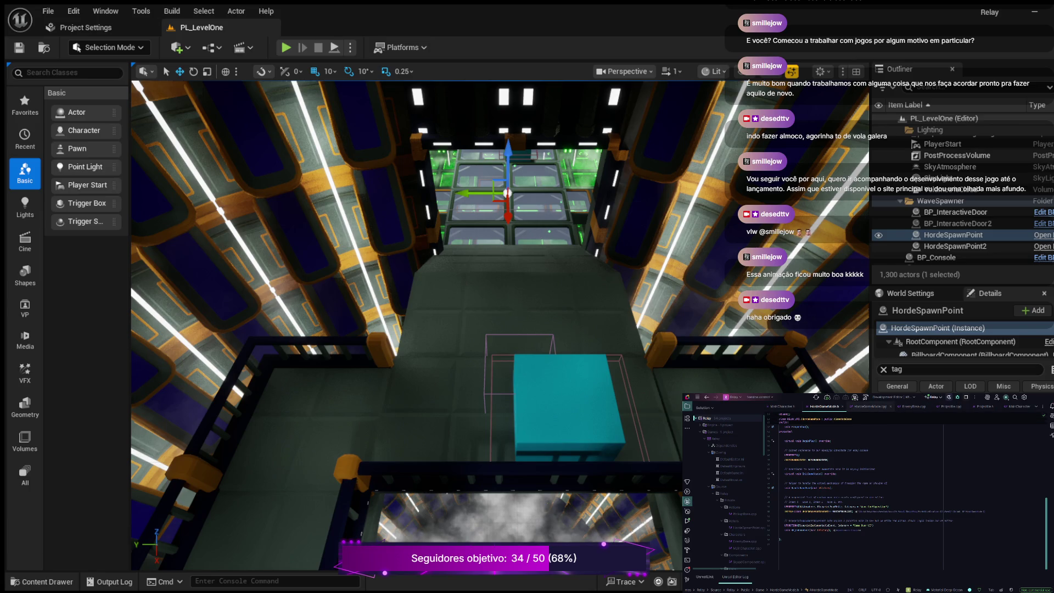
Jump to HandleGameOver in HordeGameMode.cpp, mark the if (PC) line, and scroll through nearby functions
key(ctrl+b)
scroll(906, 475, up, 1)
click(791, 504)
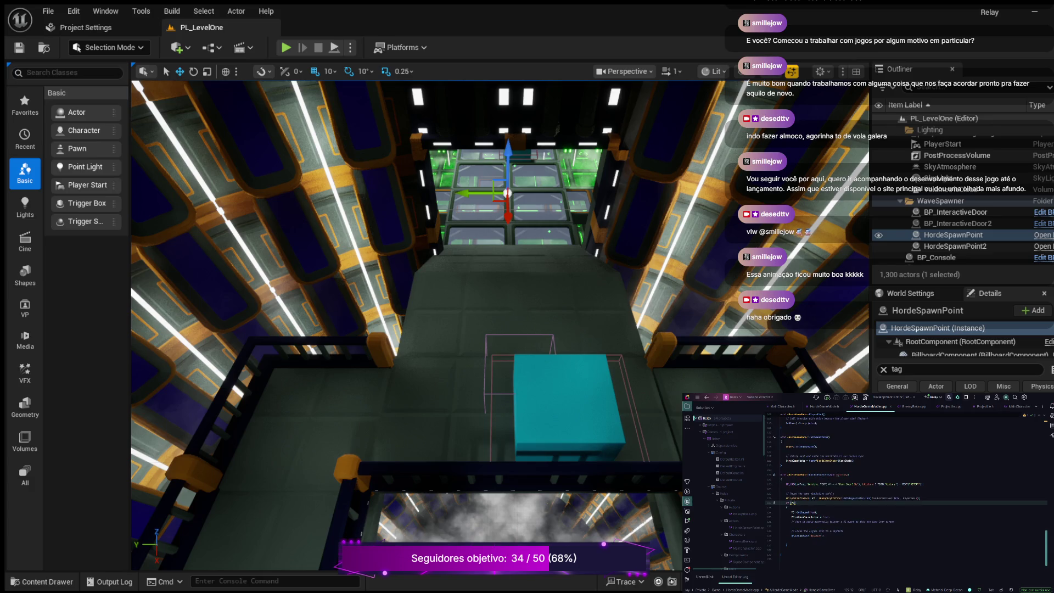
scroll(907, 484, up, 2)
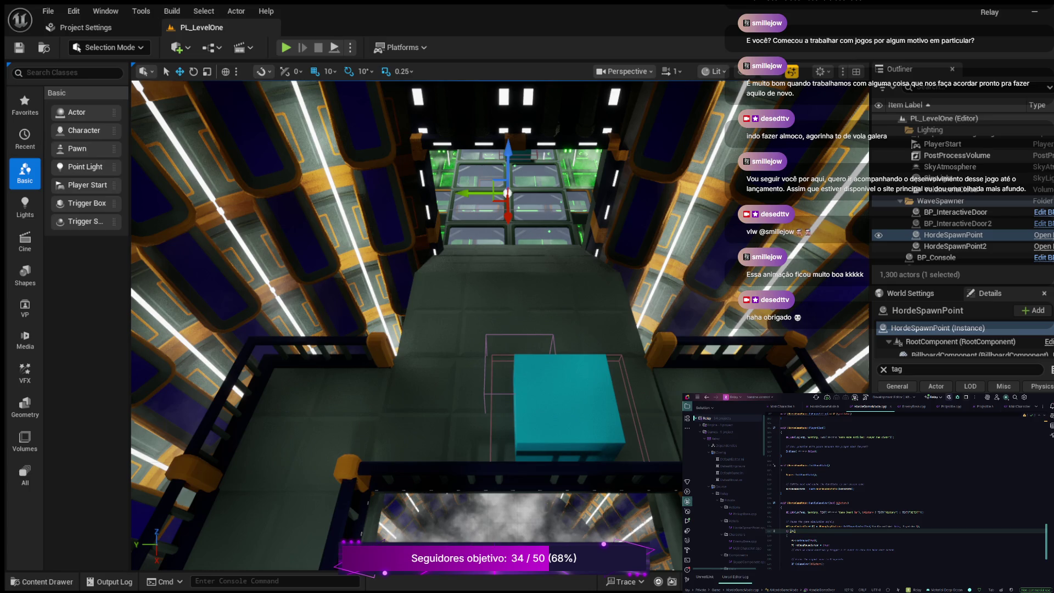
scroll(906, 489, up, 6)
scroll(906, 489, up, 4)
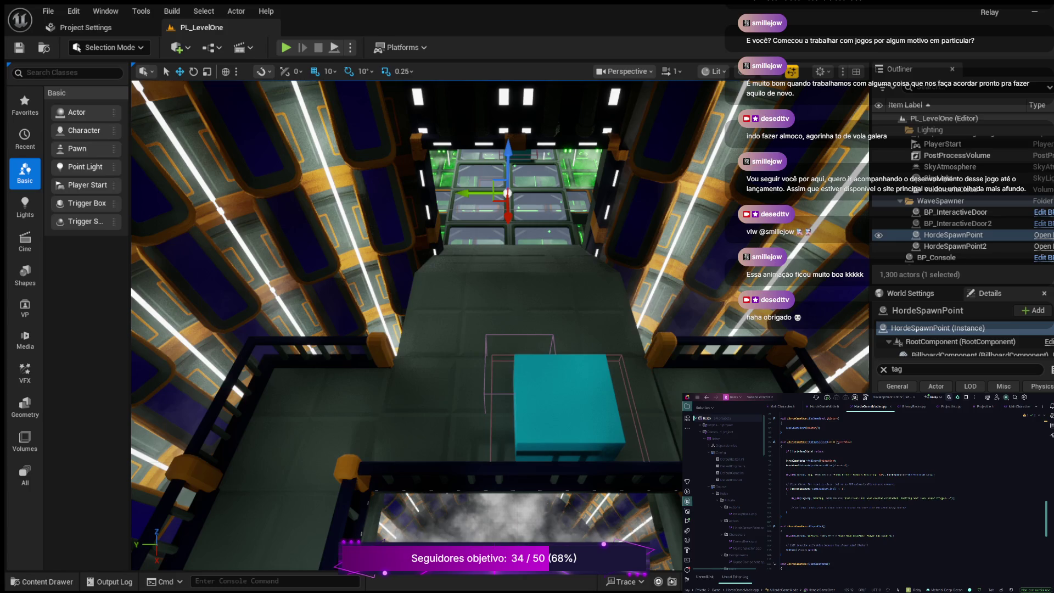
scroll(863, 488, up, 5)
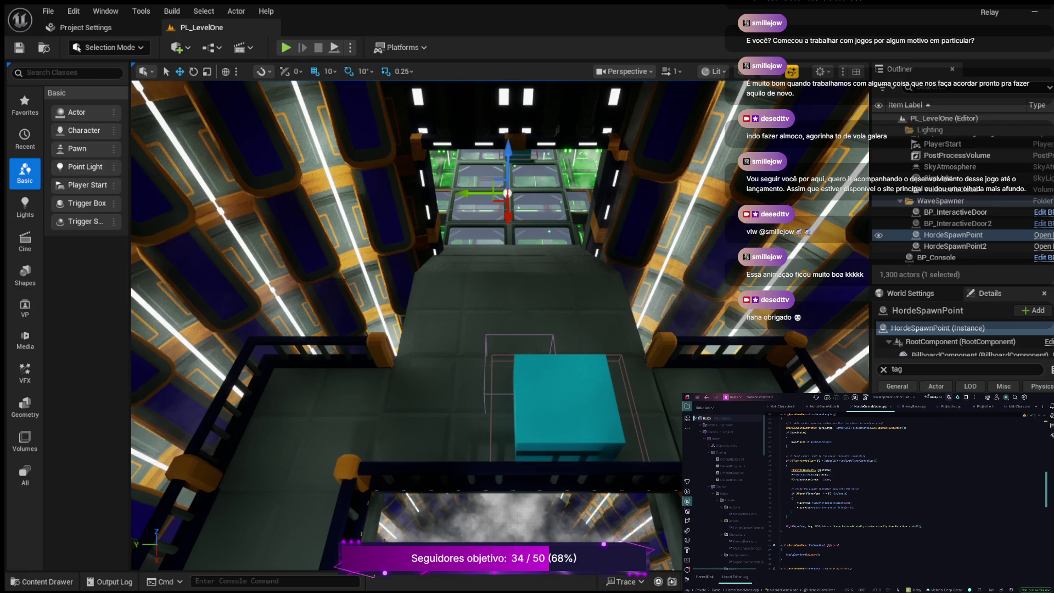
scroll(863, 495, down, 5)
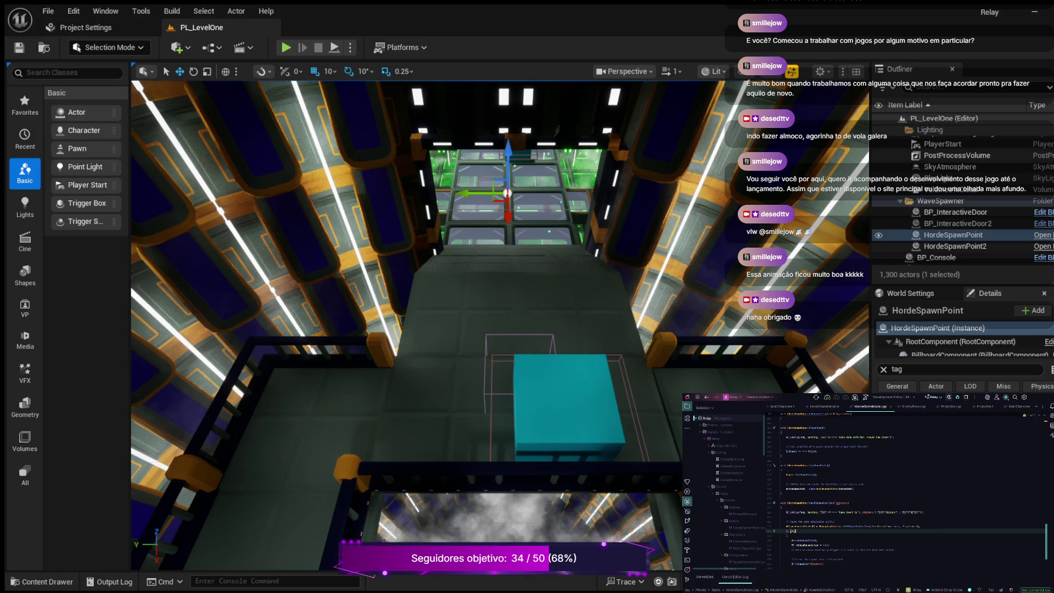
scroll(907, 489, down, 2)
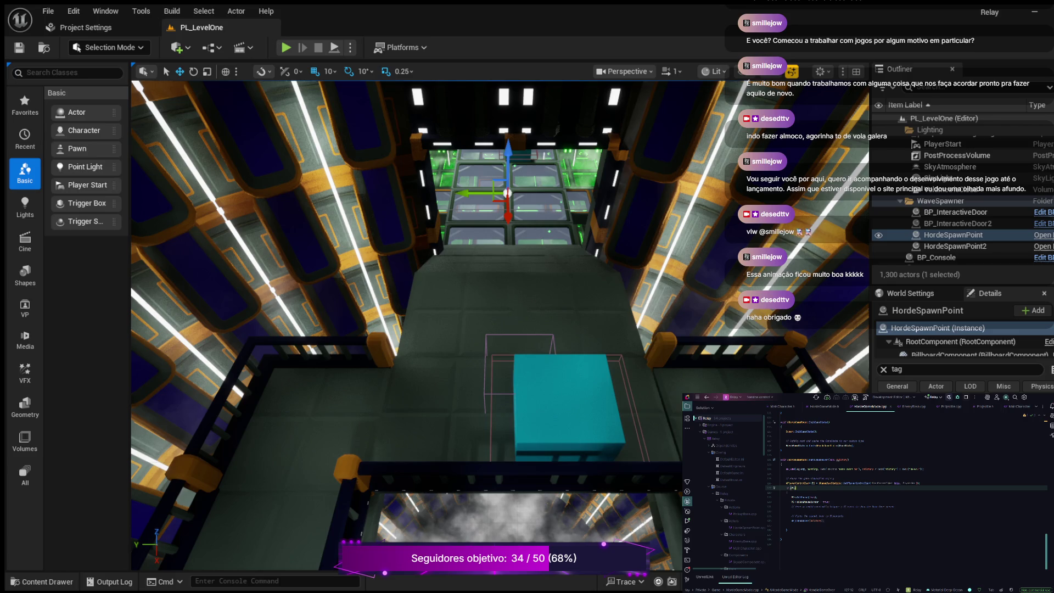
key(alt+o)
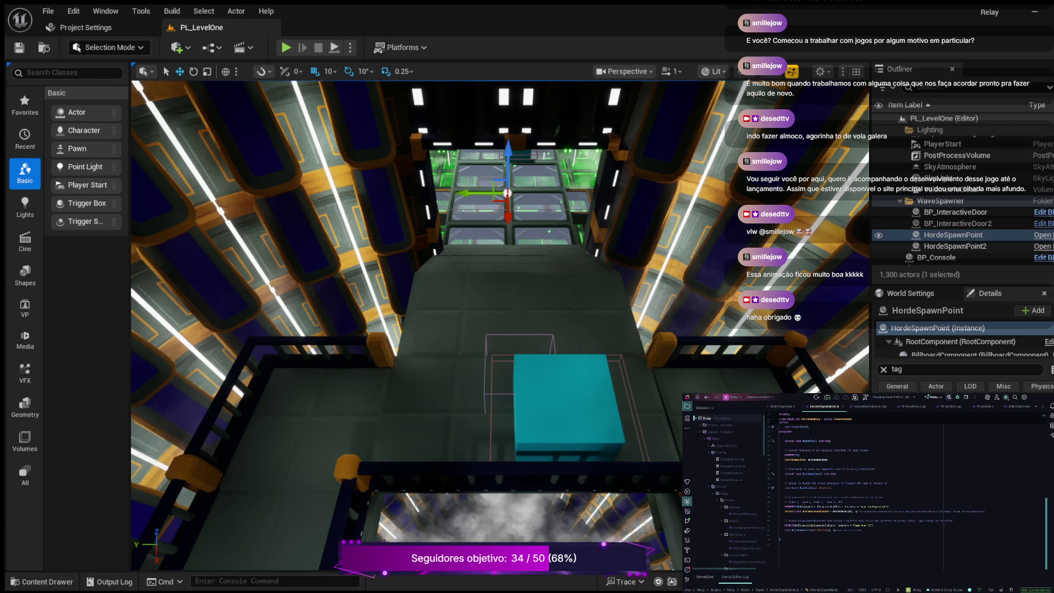
key(alt+o)
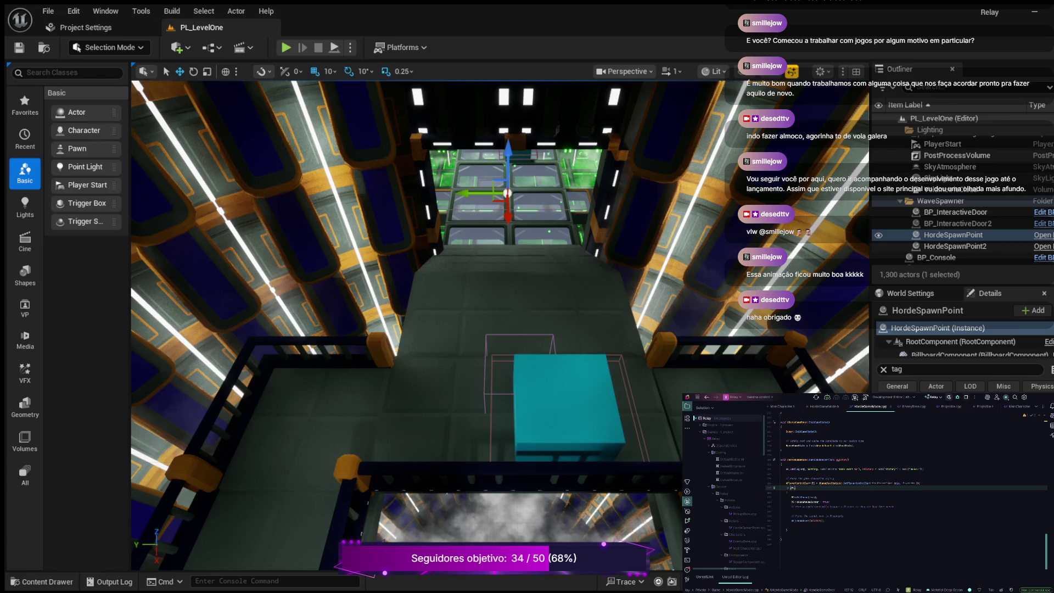
scroll(907, 481, up, 2)
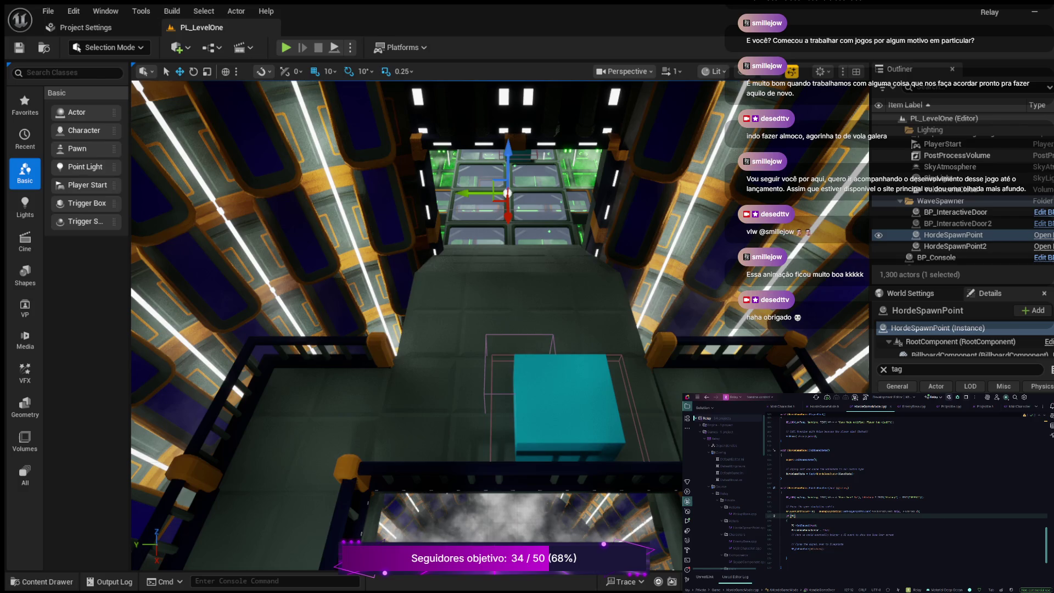
scroll(907, 488, up, 10)
scroll(908, 489, up, 5)
scroll(914, 491, up, 10)
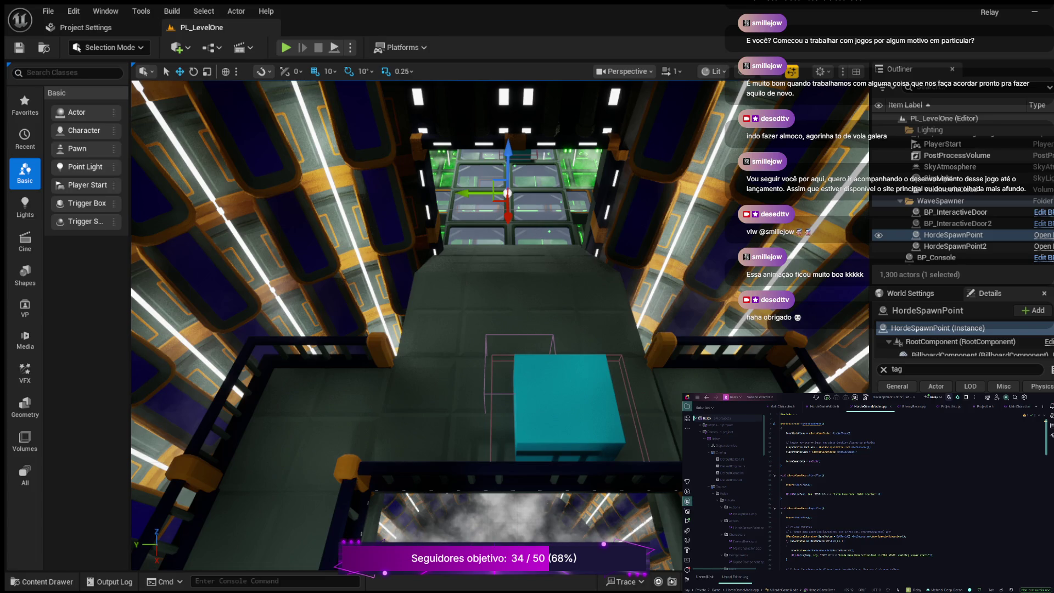
click(783, 504)
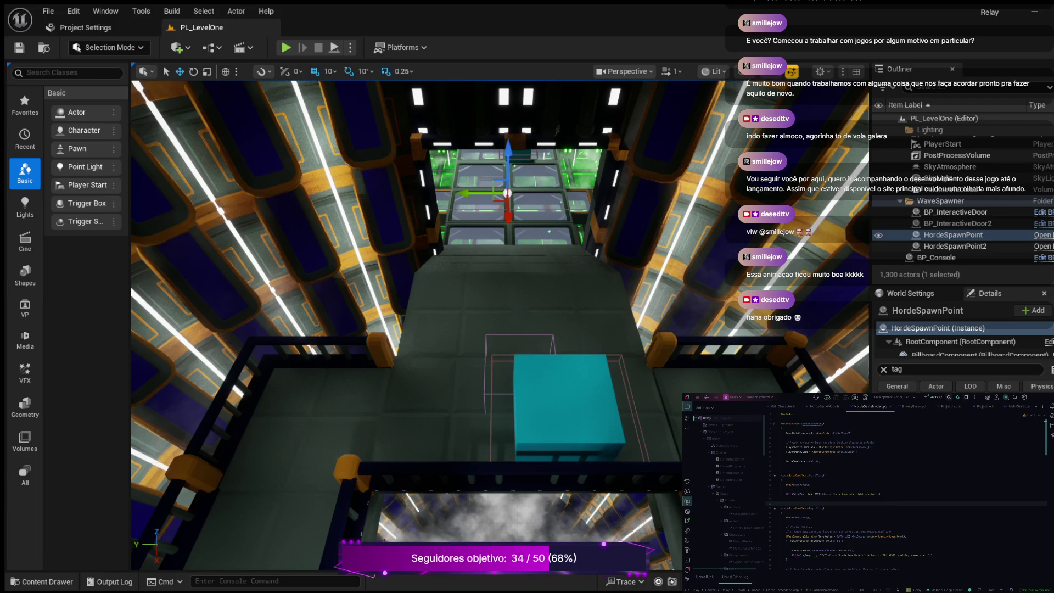
key(ctrl+b)
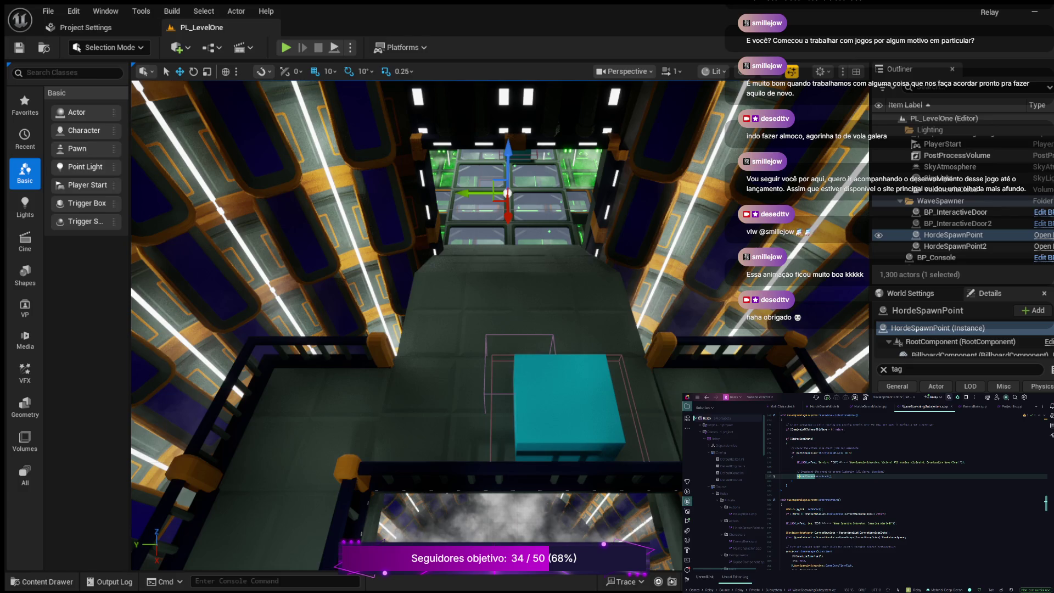
scroll(906, 492, up, 2)
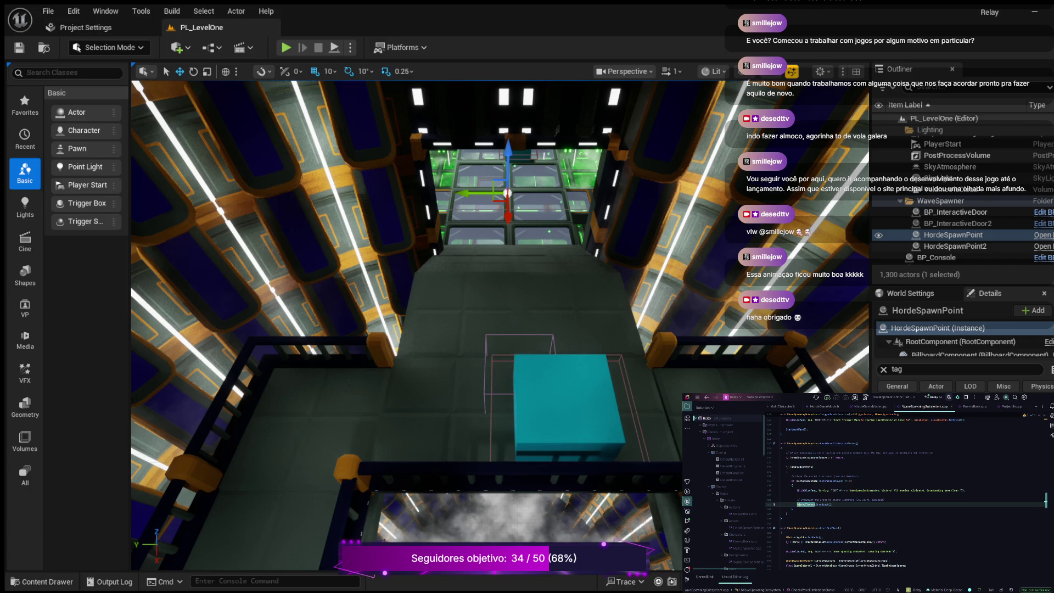
scroll(726, 484, down, 3)
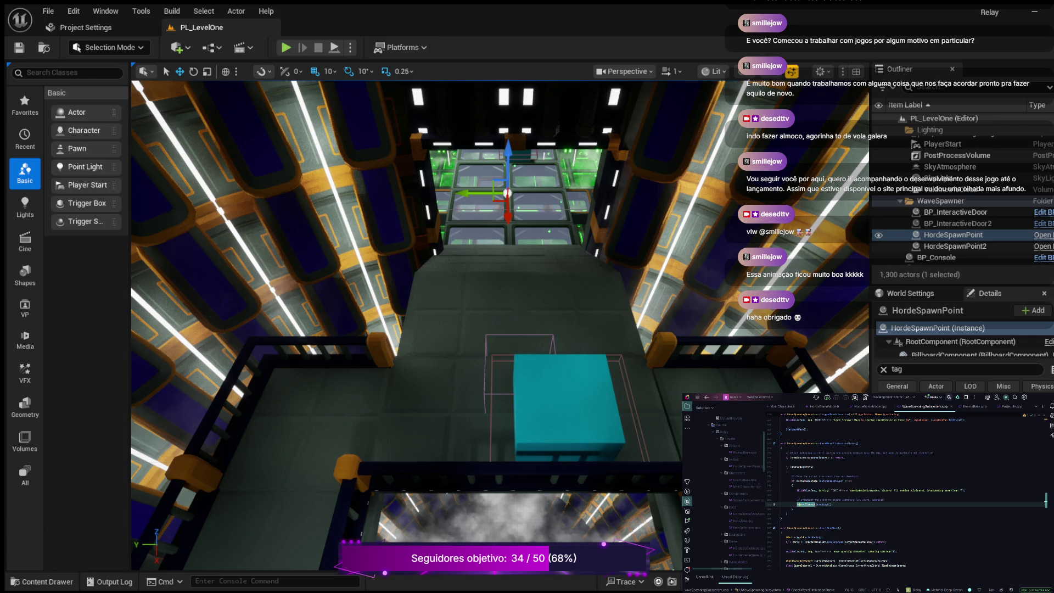
scroll(907, 494, up, 2)
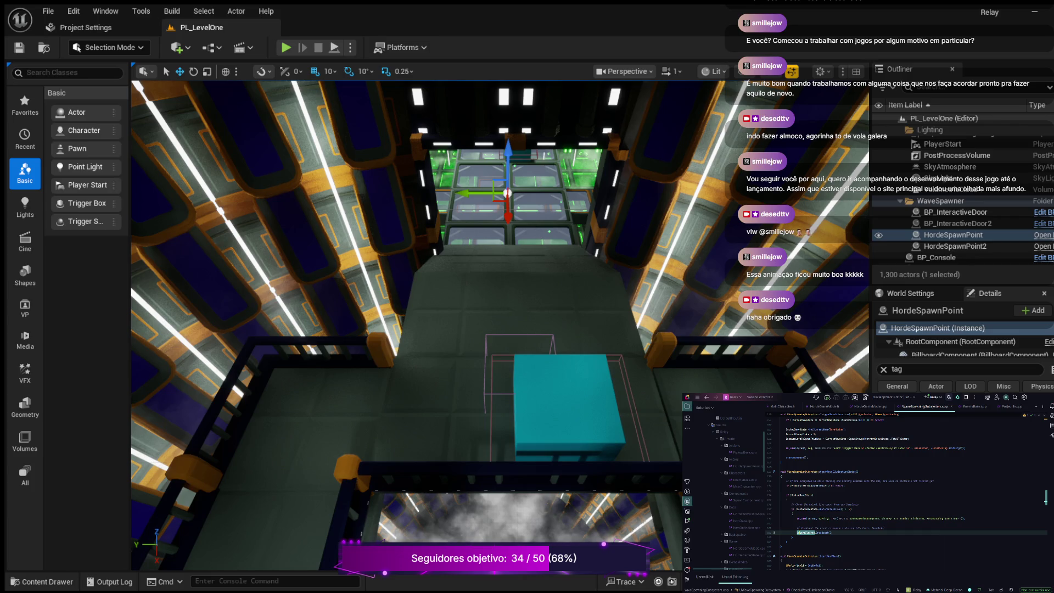
scroll(742, 495, down, 8)
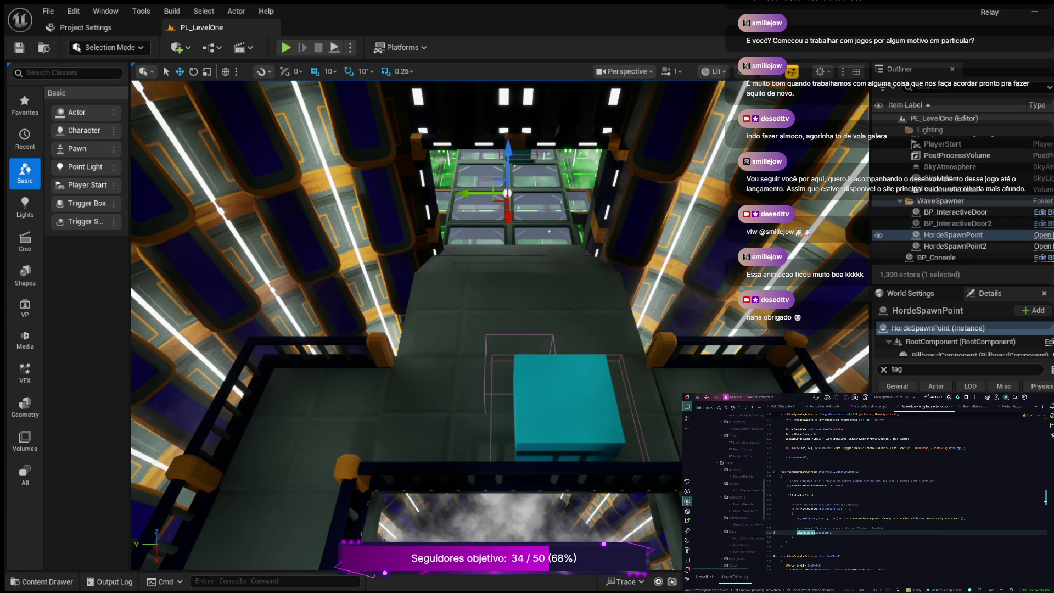
scroll(741, 483, down, 8)
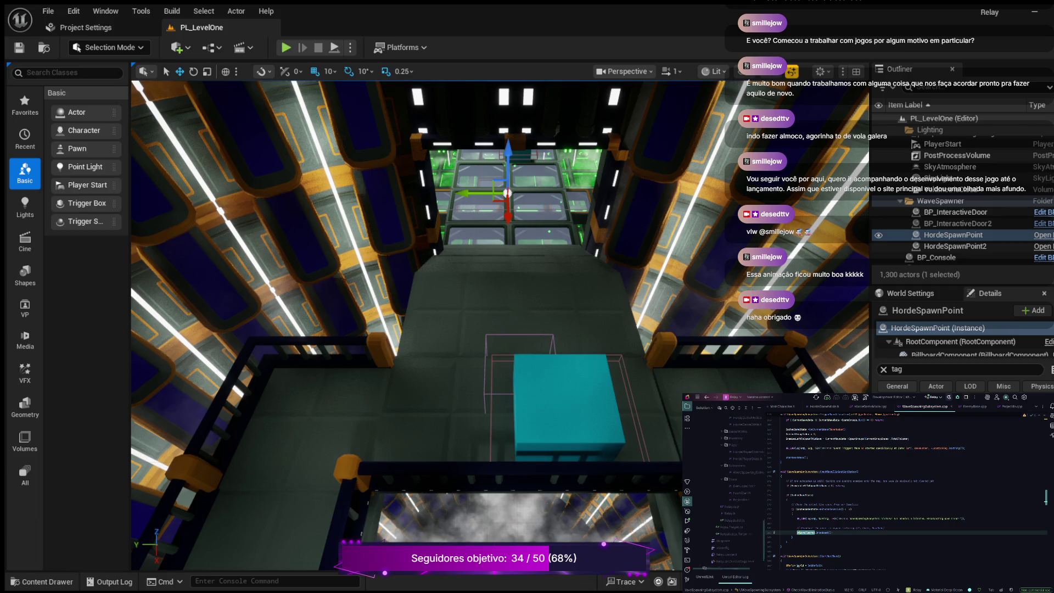
scroll(742, 484, up, 3)
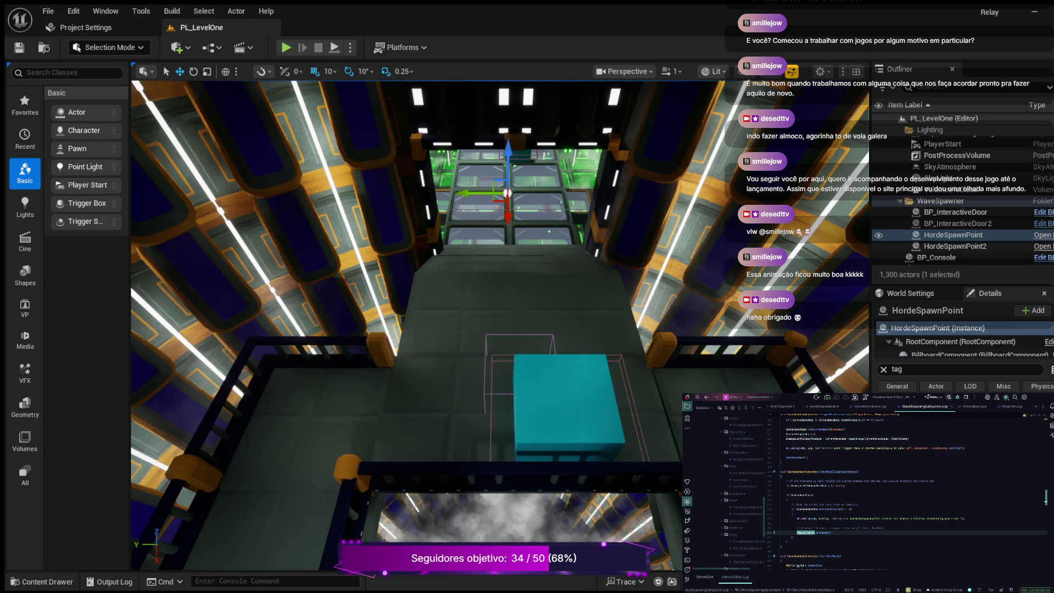
scroll(906, 494, up, 10)
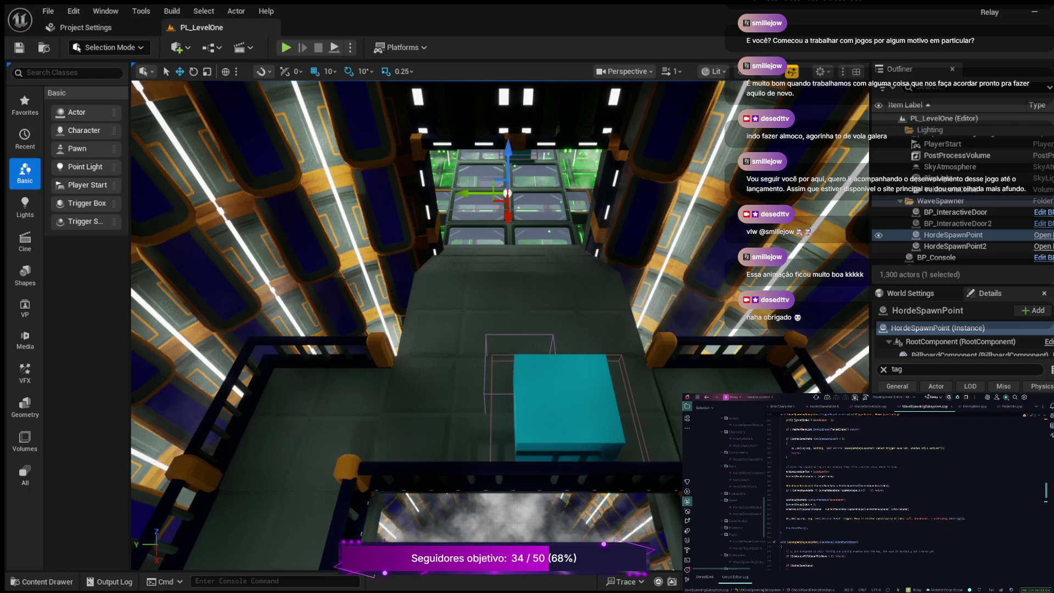
scroll(906, 494, up, 5)
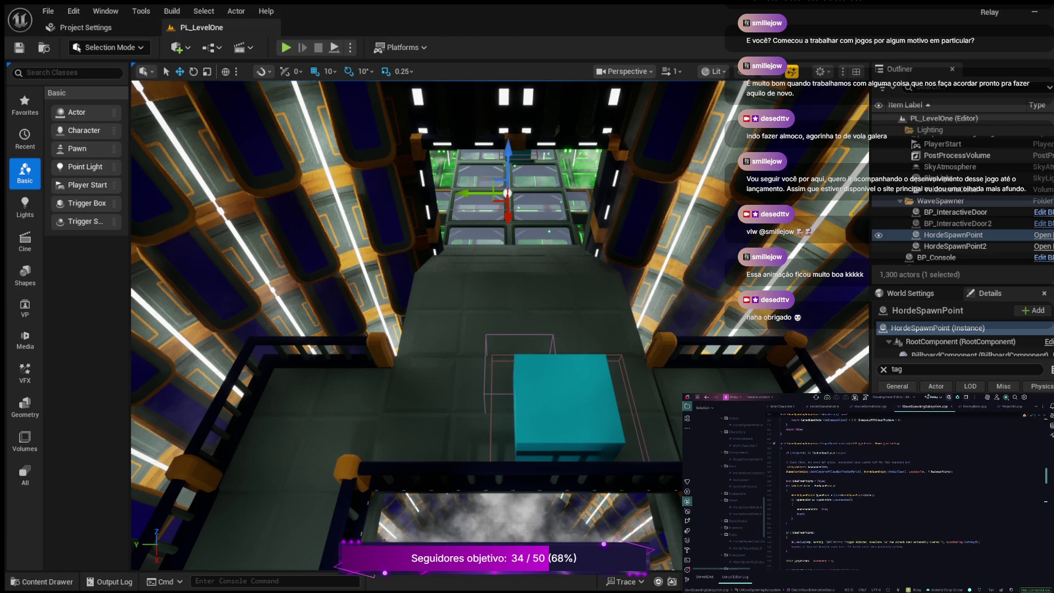
scroll(873, 494, up, 5)
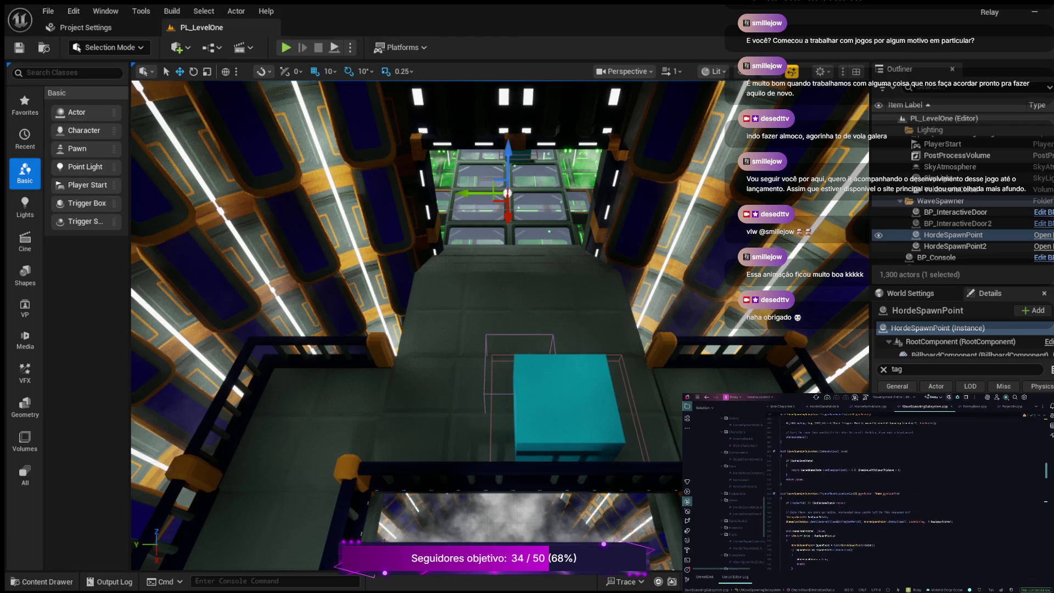
scroll(873, 494, up, 4)
scroll(906, 492, up, 12)
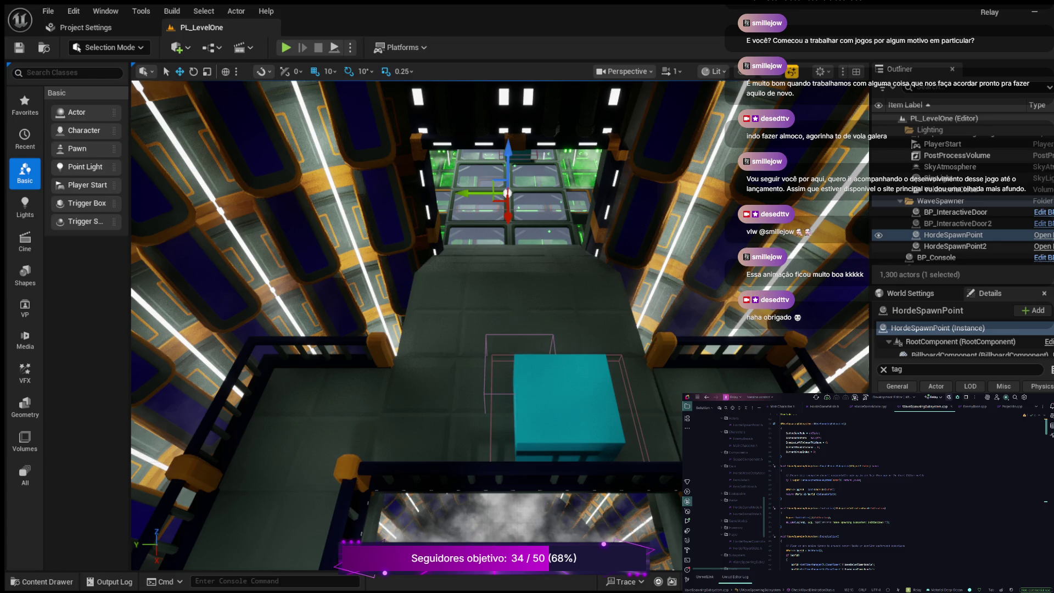
scroll(742, 494, down, 5)
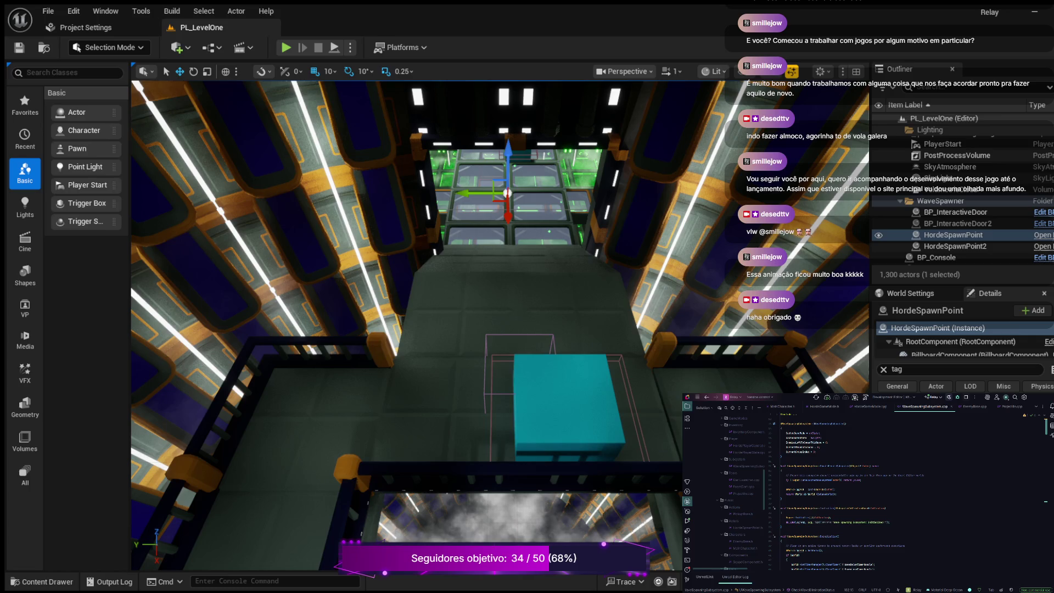
scroll(742, 495, up, 5)
double_click(748, 487)
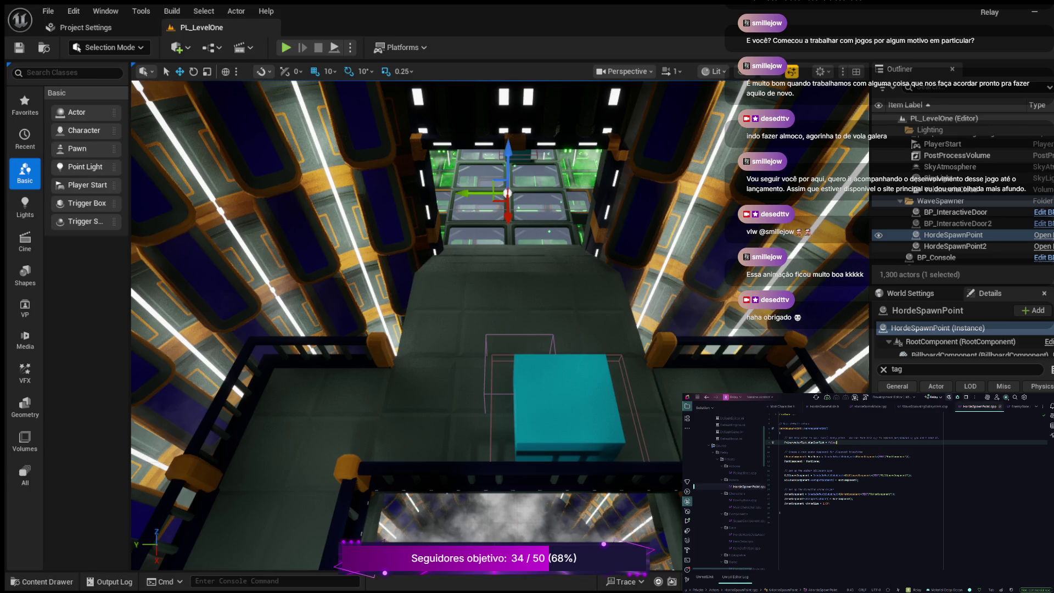
key(ctrl+F4)
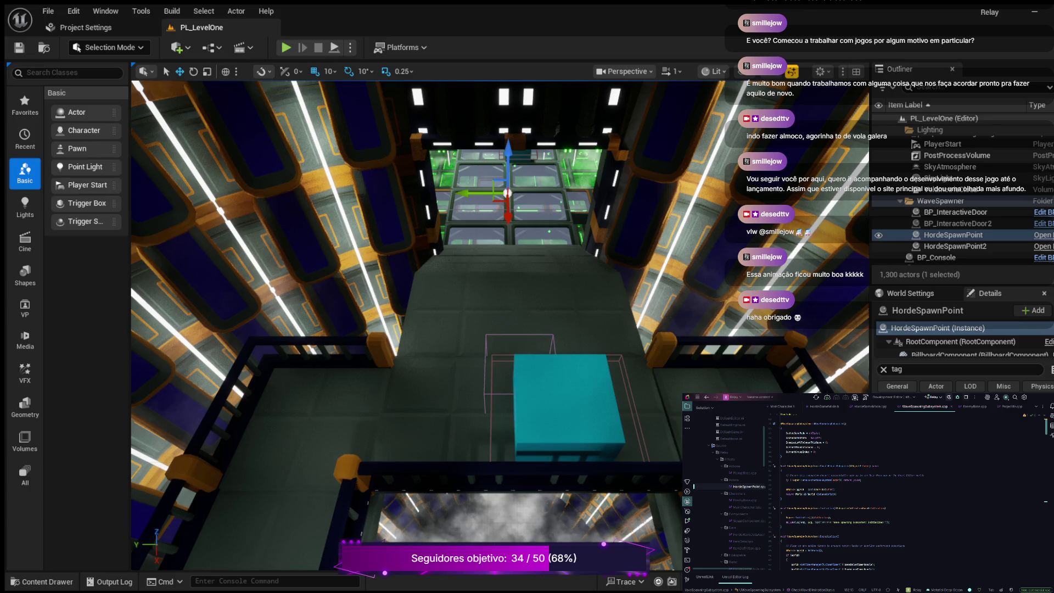
Open Project Settings on the Project – Description page over the PL_LevelOne level
click(1012, 406)
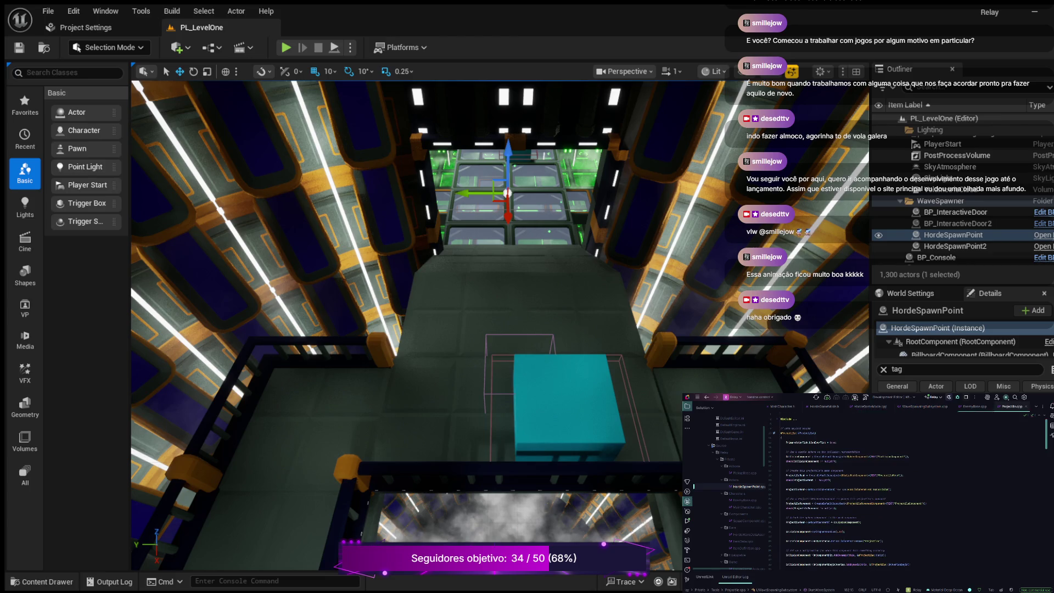
scroll(856, 492, down, 3)
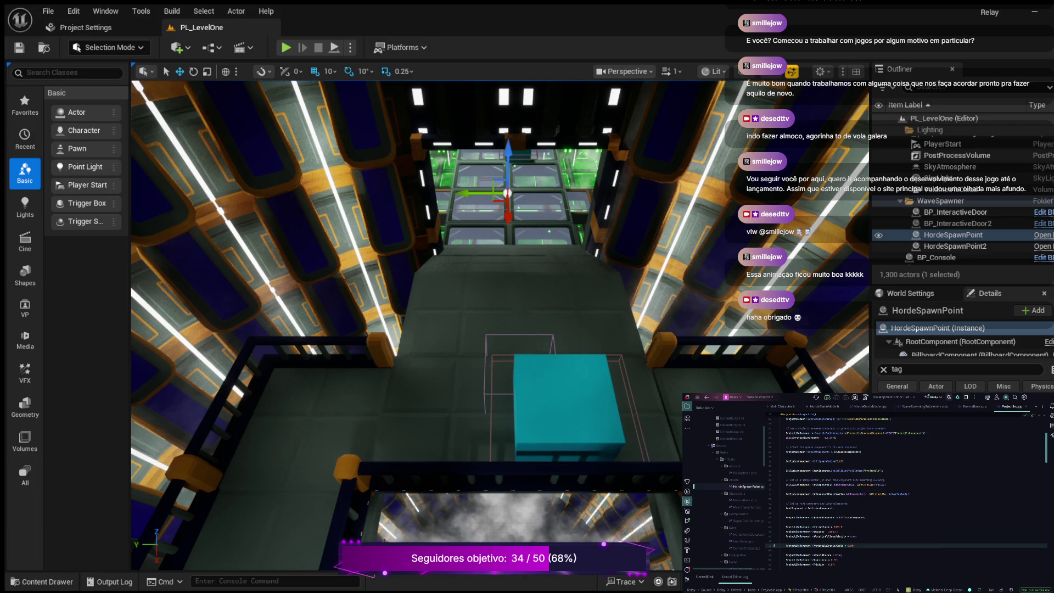
click(85, 27)
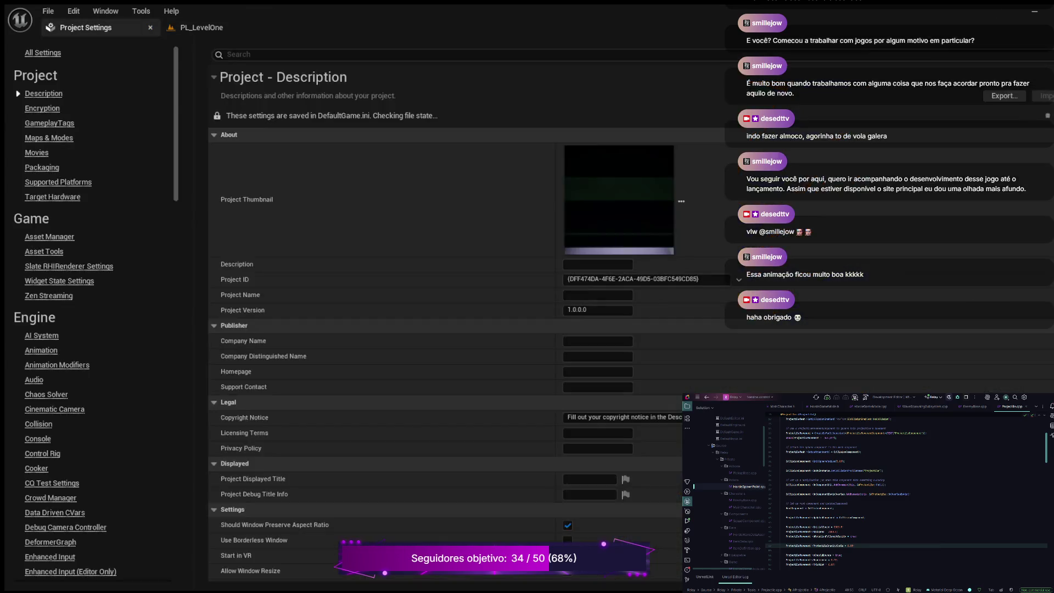
Close Project Settings and open the Content Drawer on Content/Blueprints
click(151, 27)
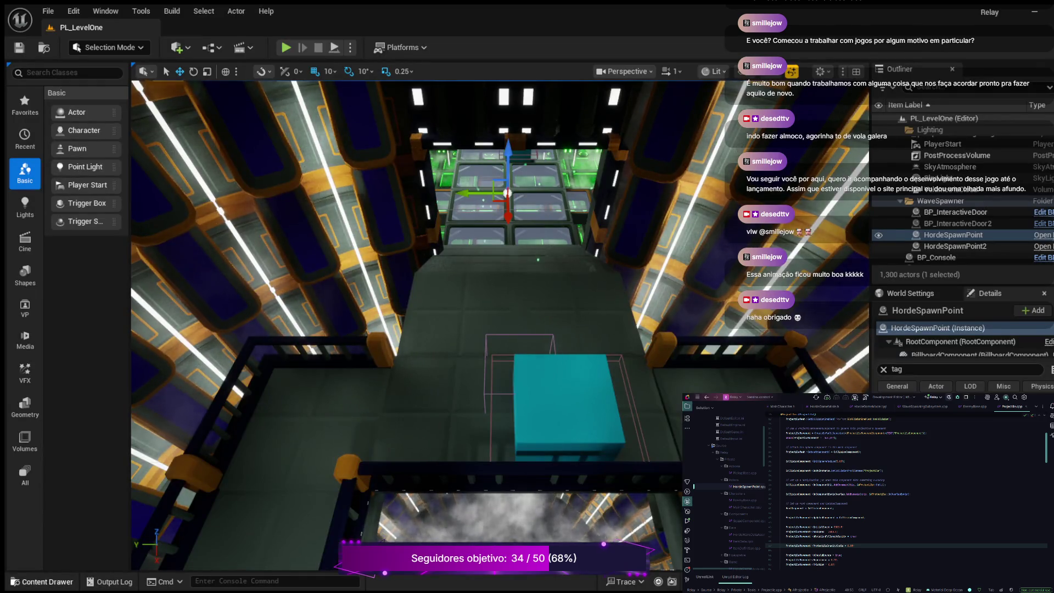
key(ctrl+space)
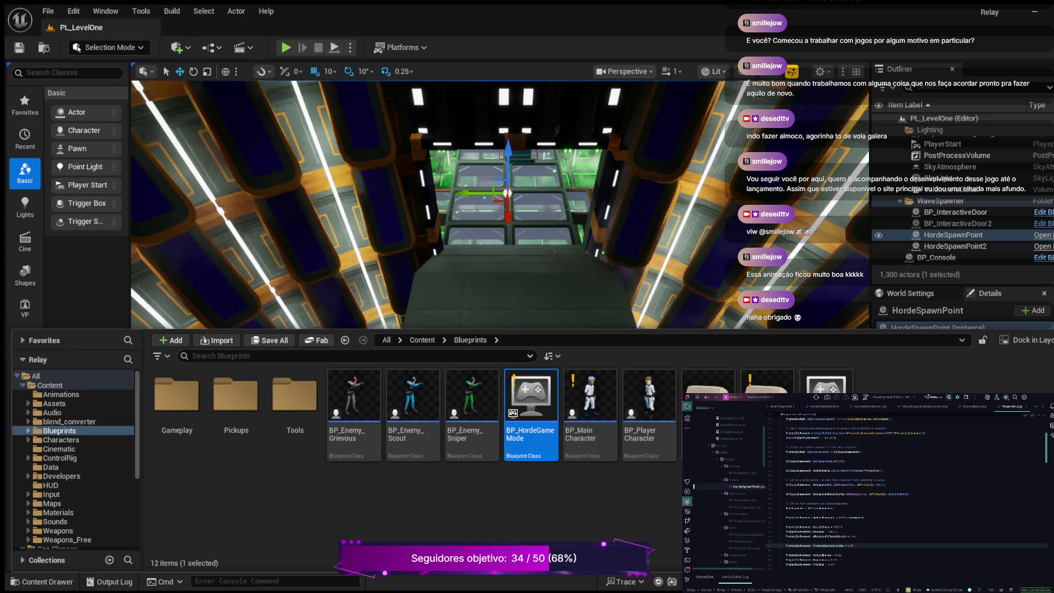
Open BP_Projectile and frame the Event BP_OnEnvironmentImpact and Spawn System nodes in its EventGraph
double_click(708, 384)
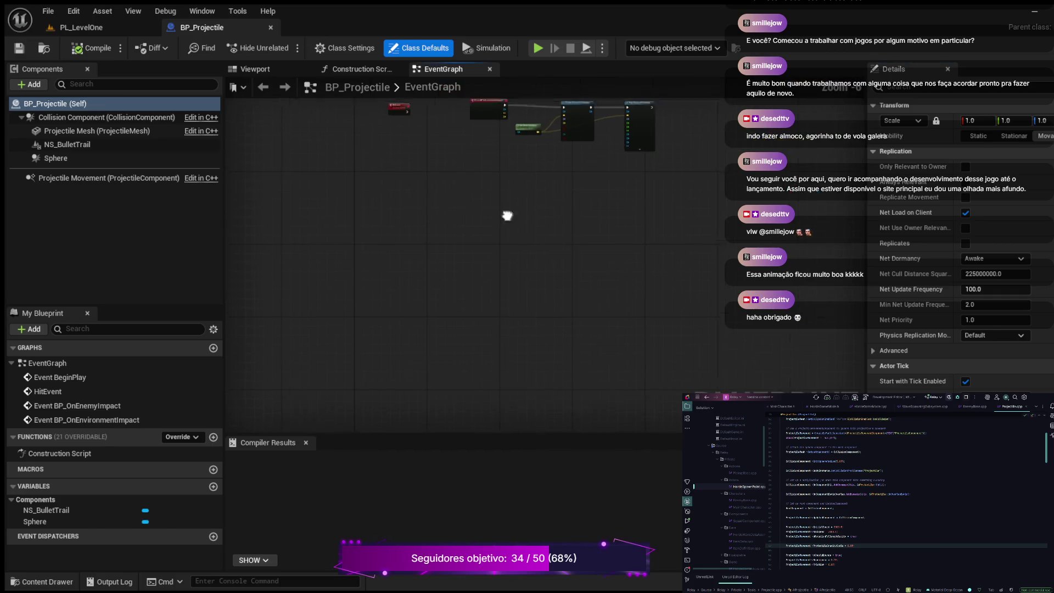
scroll(508, 216, up, 5)
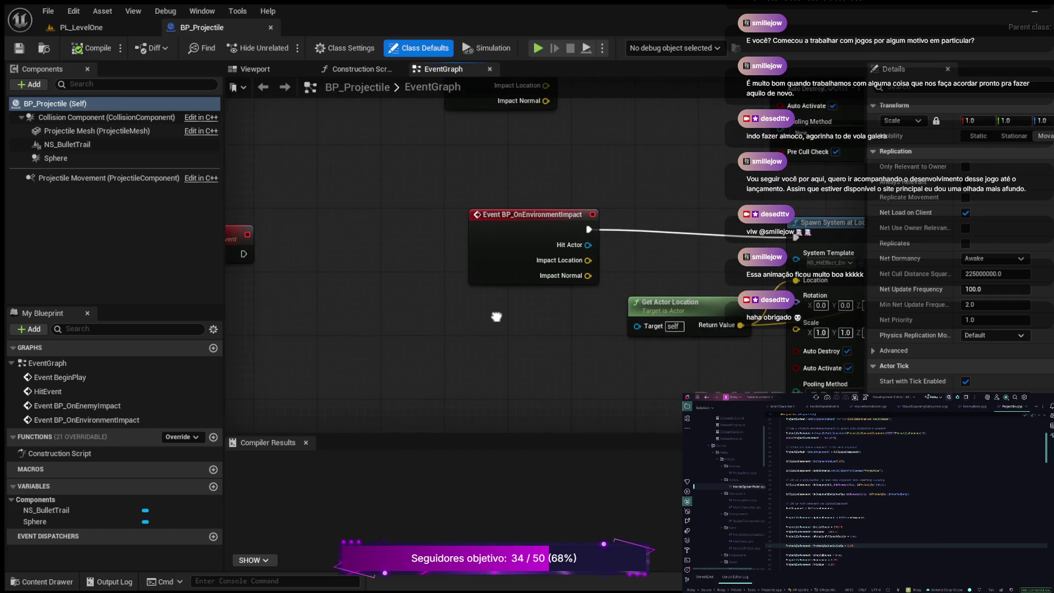
mouse_move(497, 317)
mouse_down()
mouse_move(521, 388)
mouse_move(486, 281)
mouse_up()
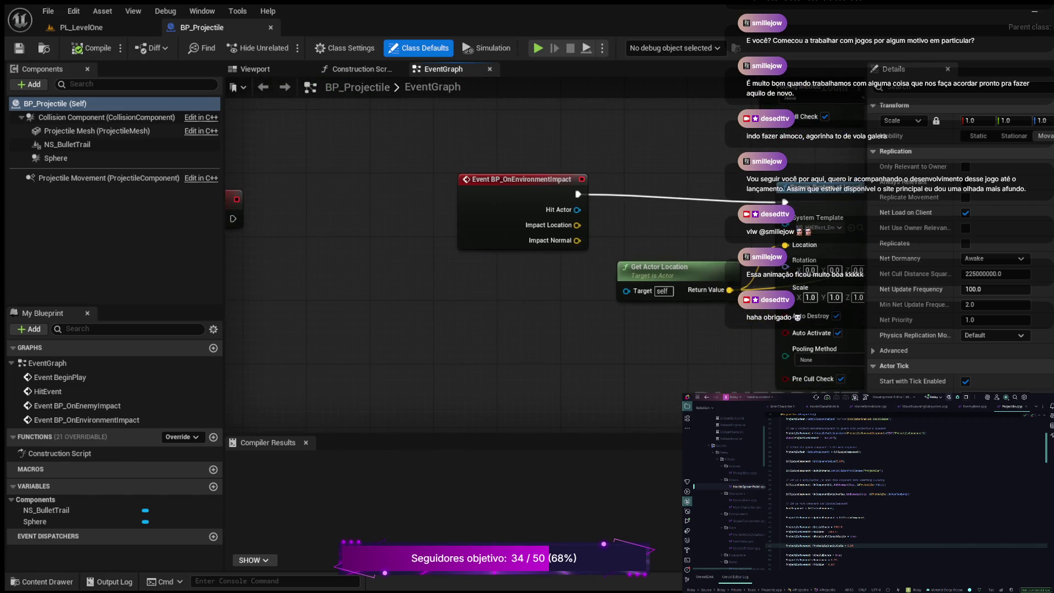
drag(504, 327, 402, 319)
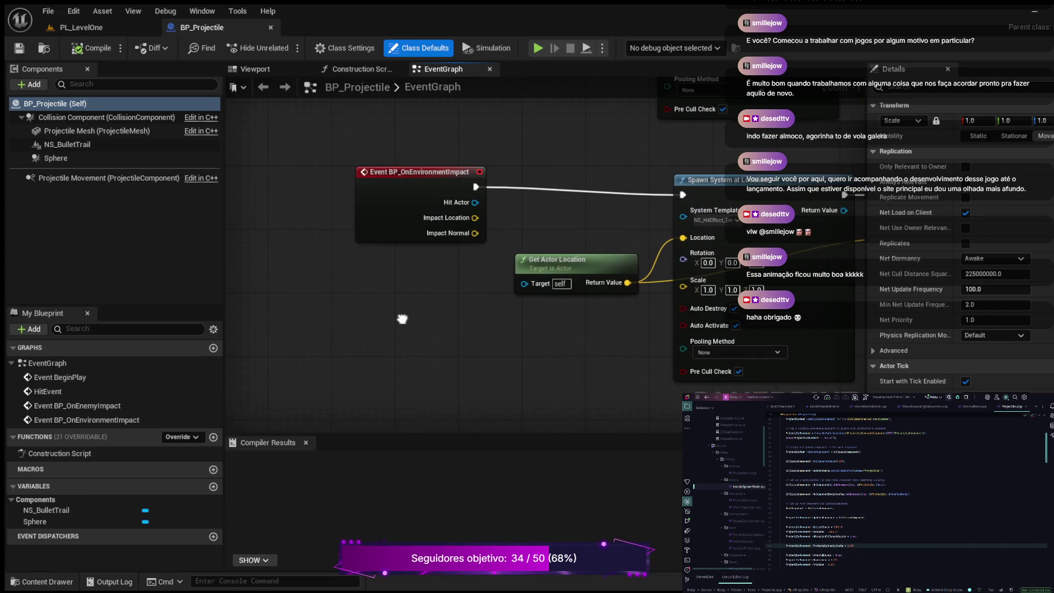